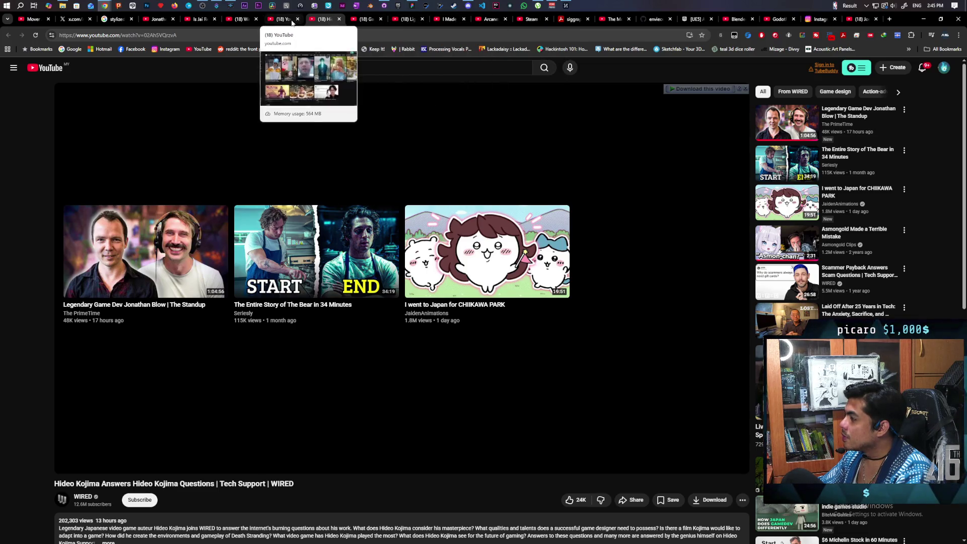
Close the Hideo Kojima video tab and minimize YouTube to reveal the japanese gremlin mascot image results
{"action": "left_click", "coordinate": [308, 24]}
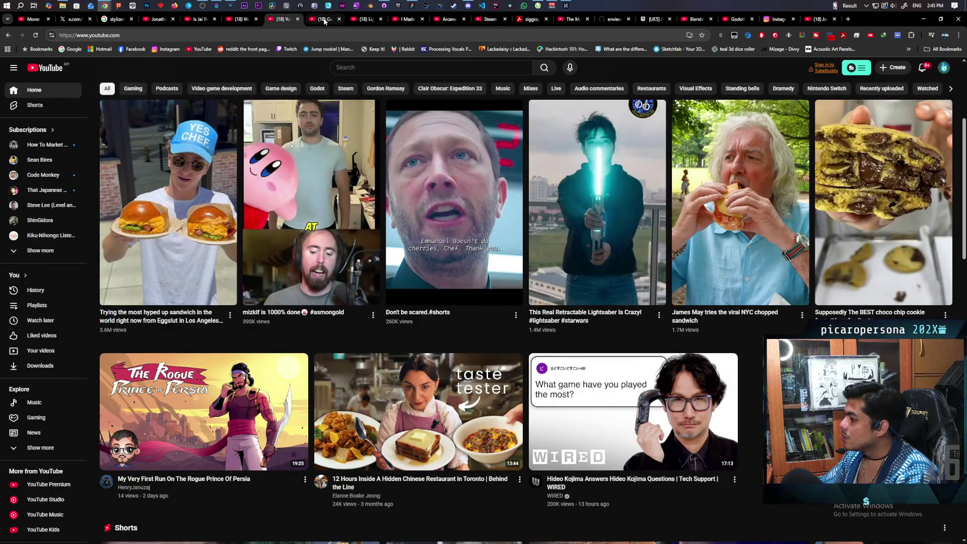
{"action": "middle_click", "coordinate": [323, 21]}
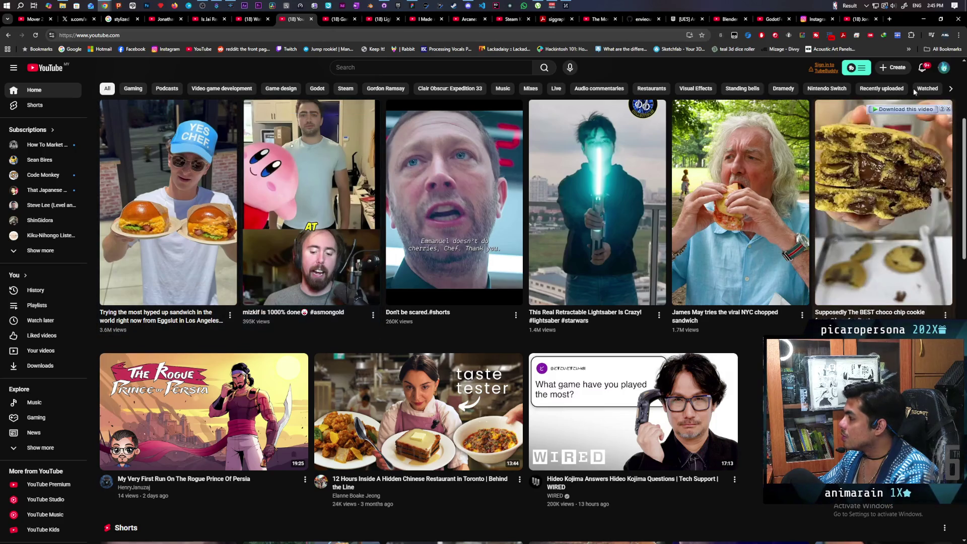
{"action": "left_click", "coordinate": [923, 19]}
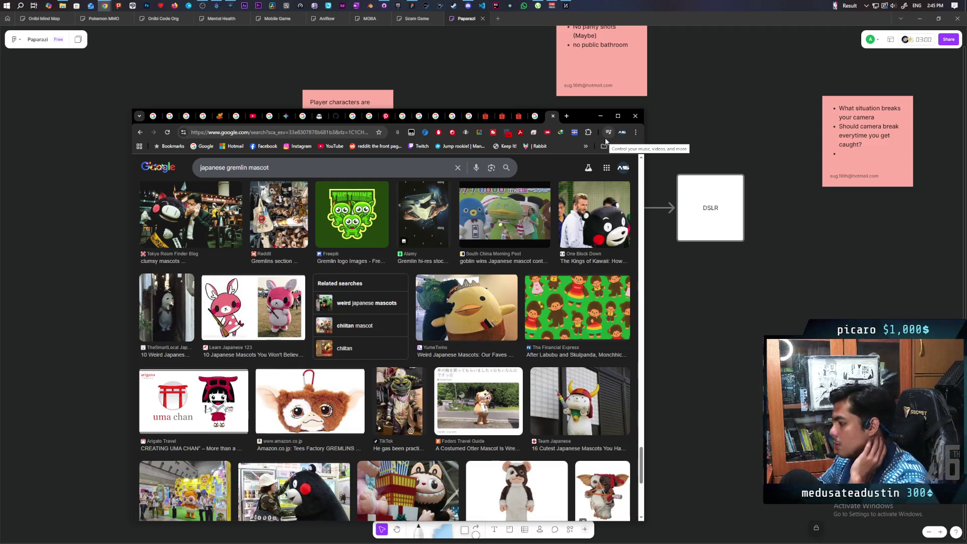
{"action": "scroll", "coordinate": [505, 234], "scroll_direction": "down", "scroll_amount": 3}
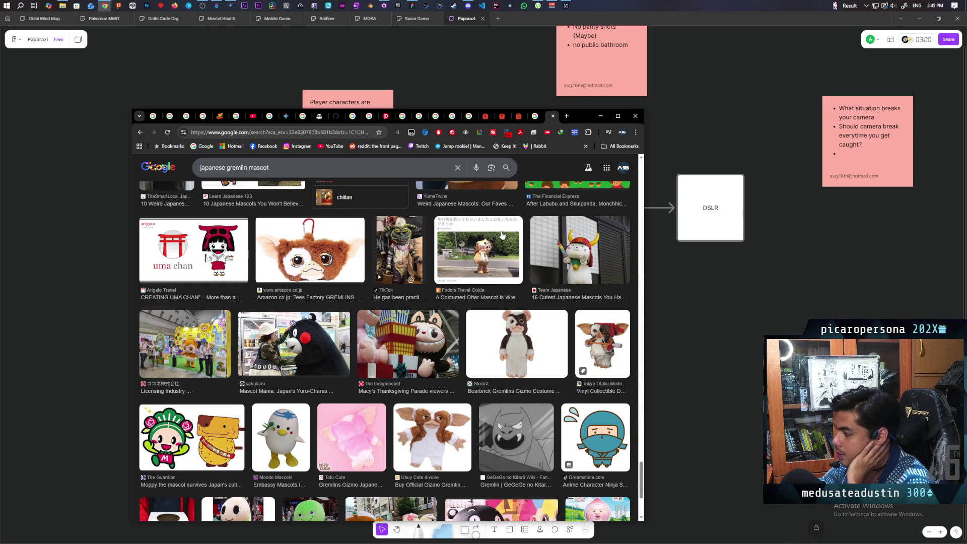
{"action": "scroll", "coordinate": [502, 255], "scroll_direction": "down", "scroll_amount": 3}
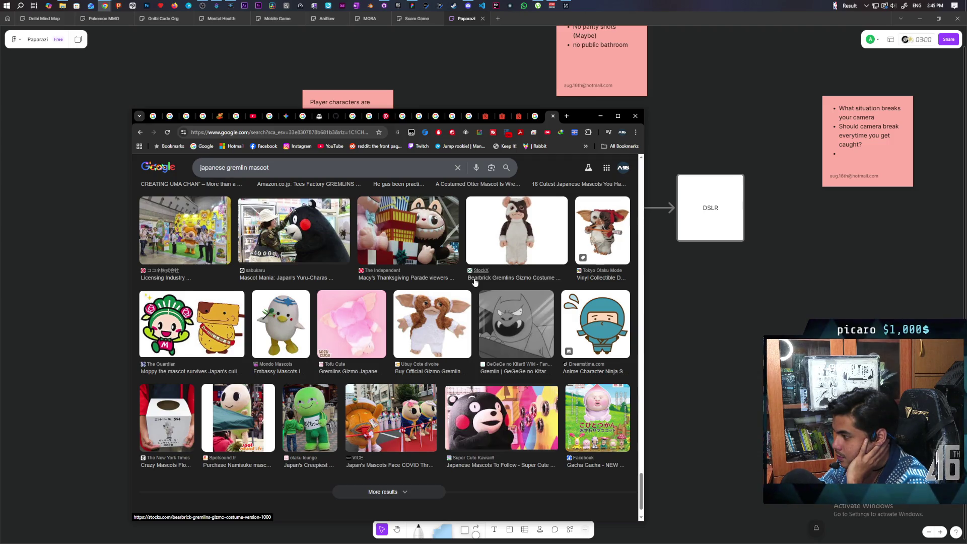
{"action": "scroll", "coordinate": [474, 282], "scroll_direction": "up", "scroll_amount": 1}
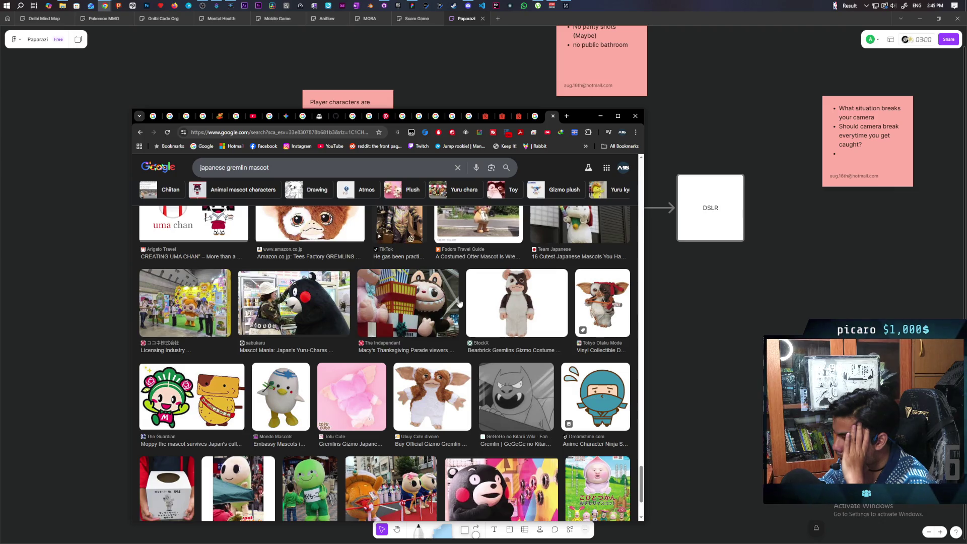
{"action": "scroll", "coordinate": [459, 300], "scroll_direction": "up", "scroll_amount": 2}
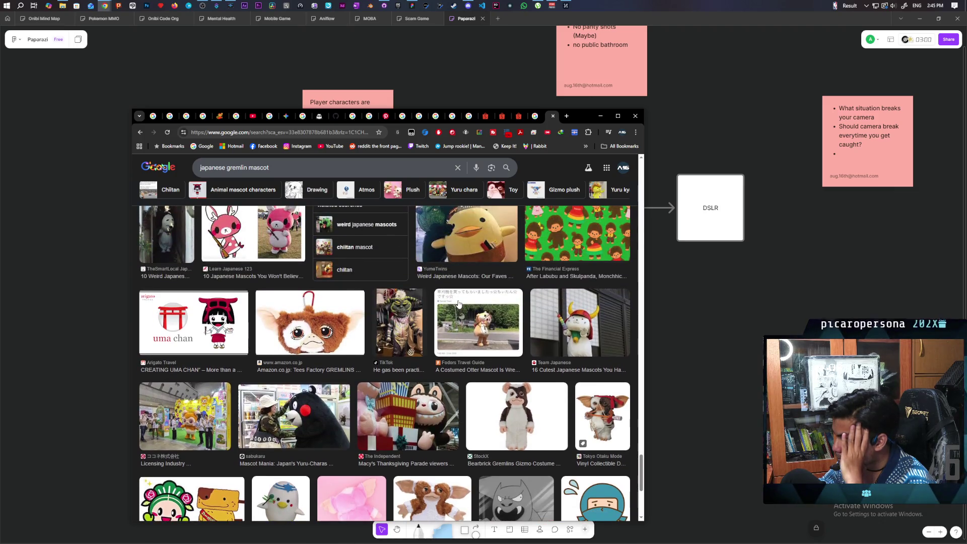
{"action": "scroll", "coordinate": [457, 307], "scroll_direction": "up", "scroll_amount": 1}
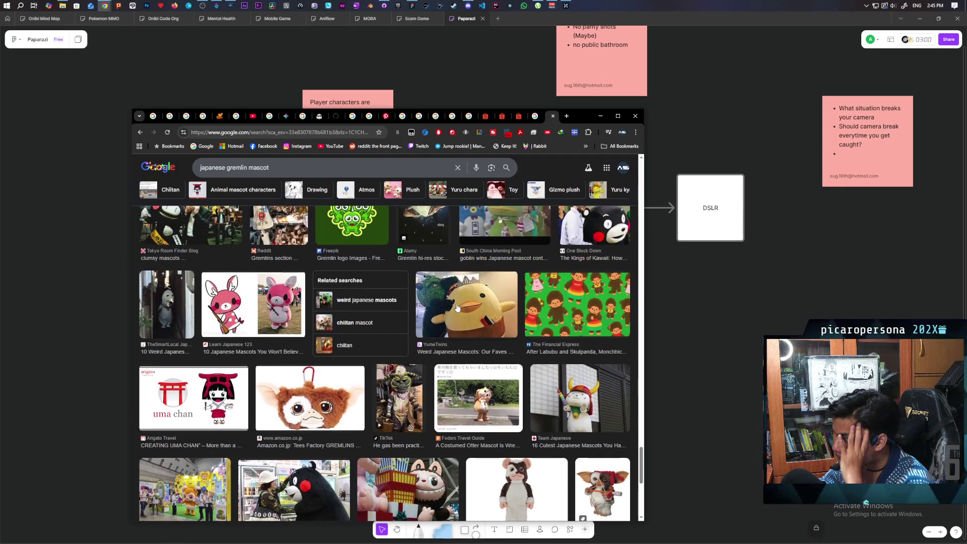
{"action": "scroll", "coordinate": [457, 307], "scroll_direction": "up", "scroll_amount": 5}
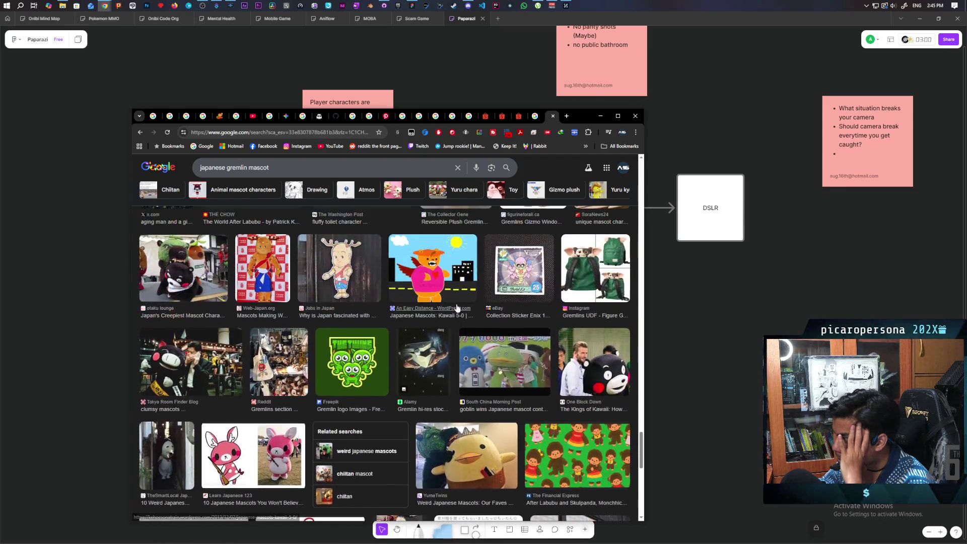
{"action": "scroll", "coordinate": [457, 308], "scroll_direction": "up", "scroll_amount": 2}
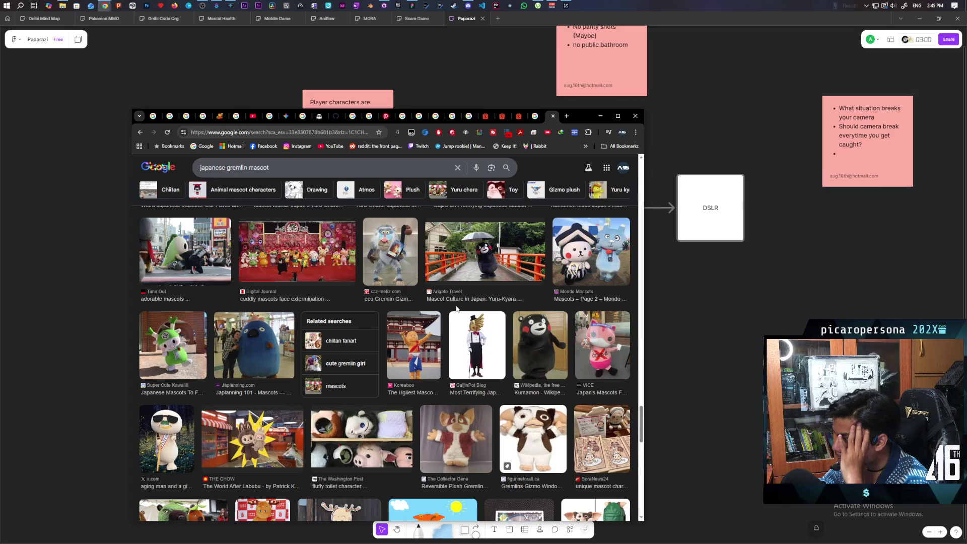
{"action": "scroll", "coordinate": [457, 308], "scroll_direction": "up", "scroll_amount": 2}
{"action": "scroll", "coordinate": [457, 308], "scroll_direction": "up", "scroll_amount": 3}
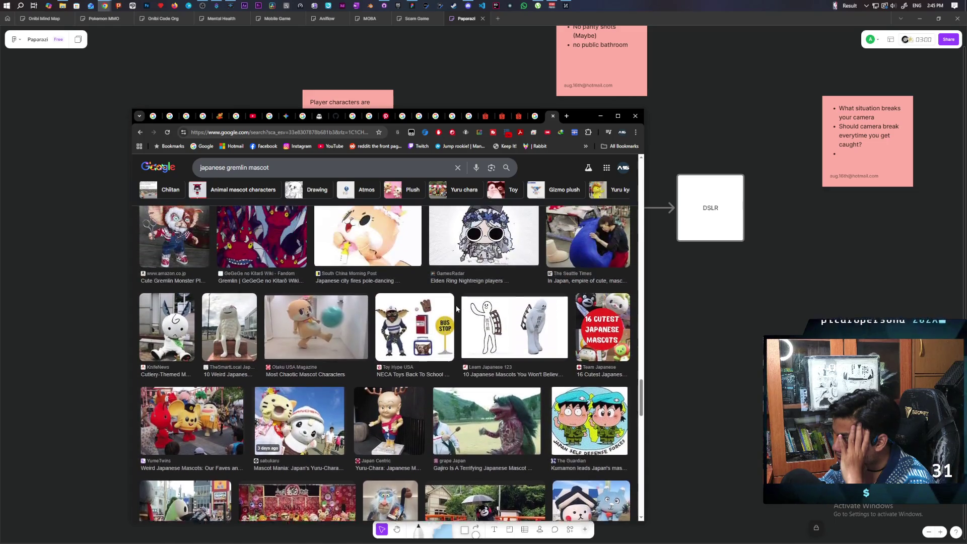
{"action": "scroll", "coordinate": [456, 310], "scroll_direction": "up", "scroll_amount": 3}
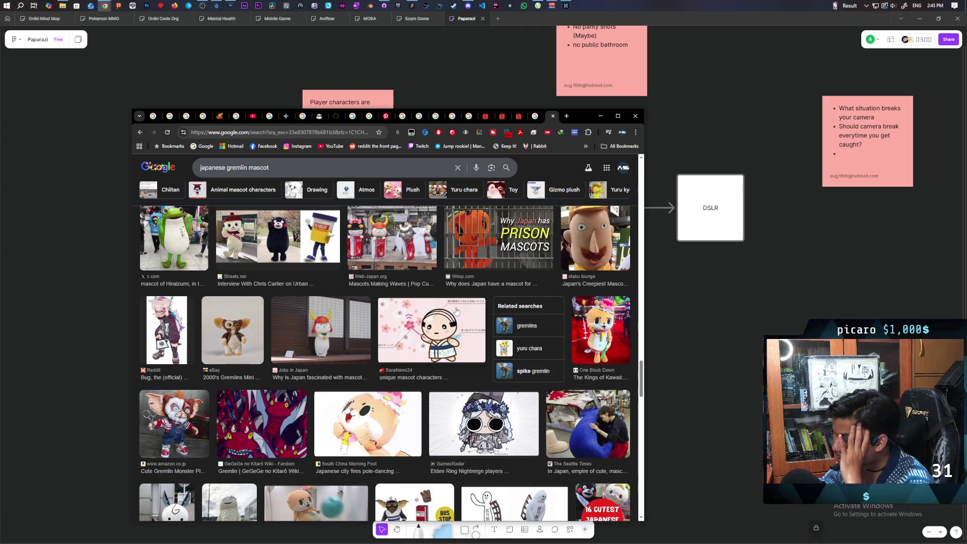
{"action": "scroll", "coordinate": [457, 311], "scroll_direction": "up", "scroll_amount": 6}
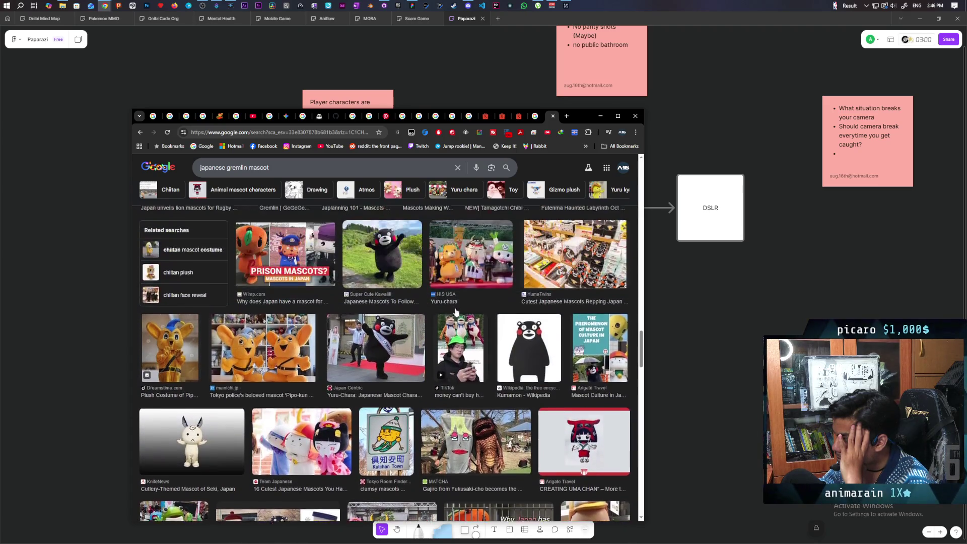
{"action": "scroll", "coordinate": [456, 310], "scroll_direction": "up", "scroll_amount": 6}
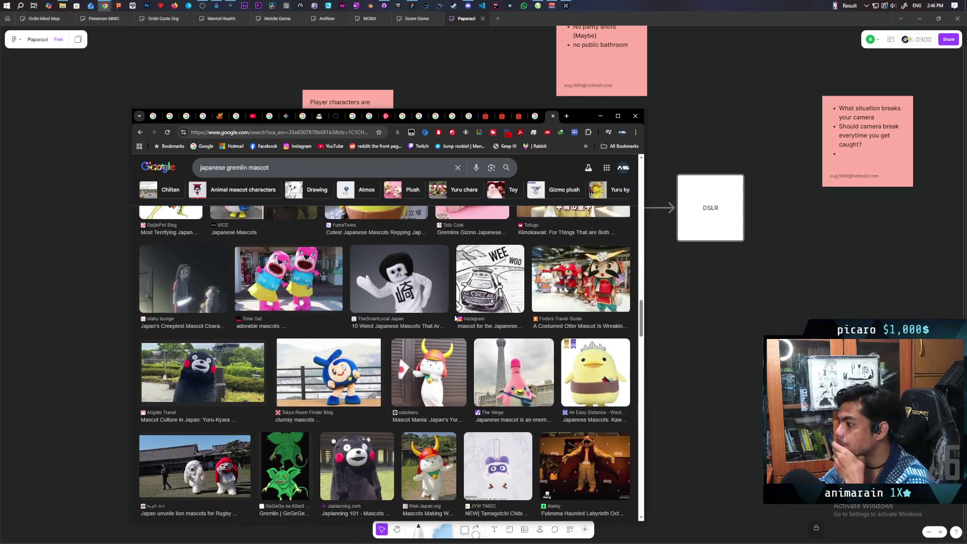
{"action": "scroll", "coordinate": [456, 318], "scroll_direction": "up", "scroll_amount": 3}
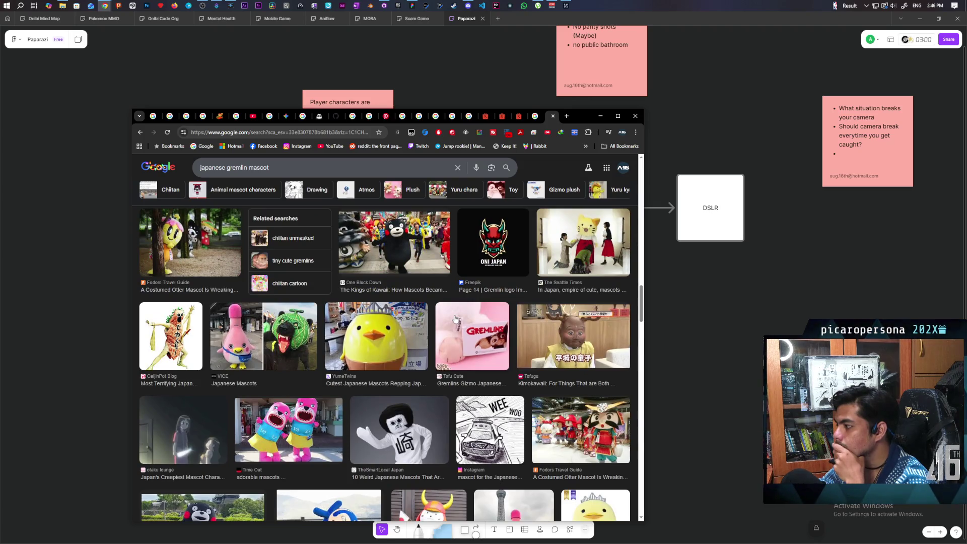
{"action": "scroll", "coordinate": [455, 318], "scroll_direction": "up", "scroll_amount": 1}
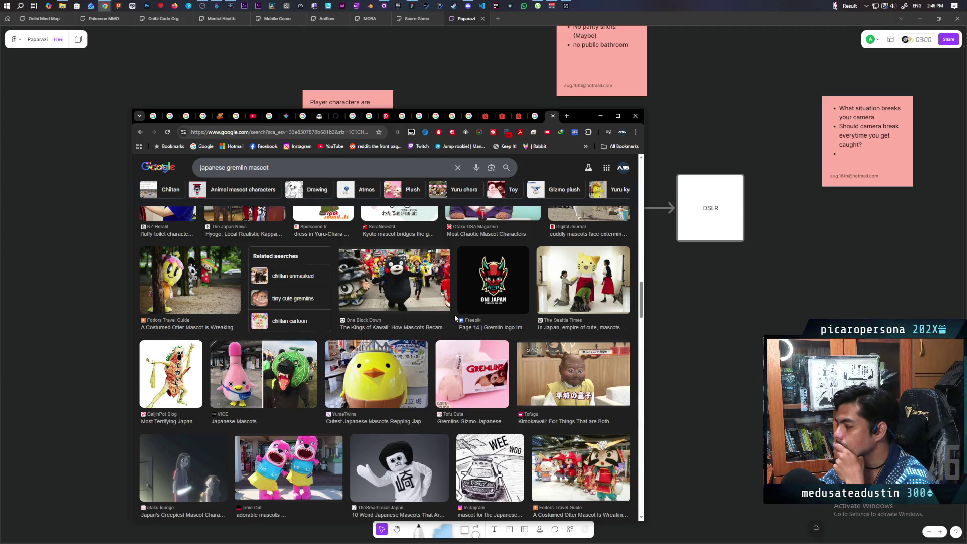
{"action": "scroll", "coordinate": [454, 318], "scroll_direction": "up", "scroll_amount": 3}
{"action": "scroll", "coordinate": [454, 318], "scroll_direction": "up", "scroll_amount": 2}
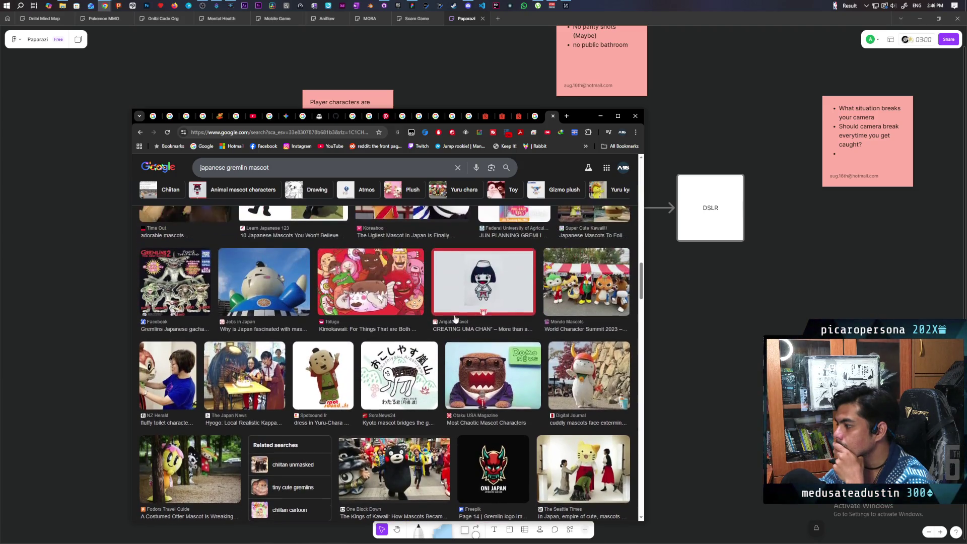
{"action": "scroll", "coordinate": [454, 318], "scroll_direction": "up", "scroll_amount": 1}
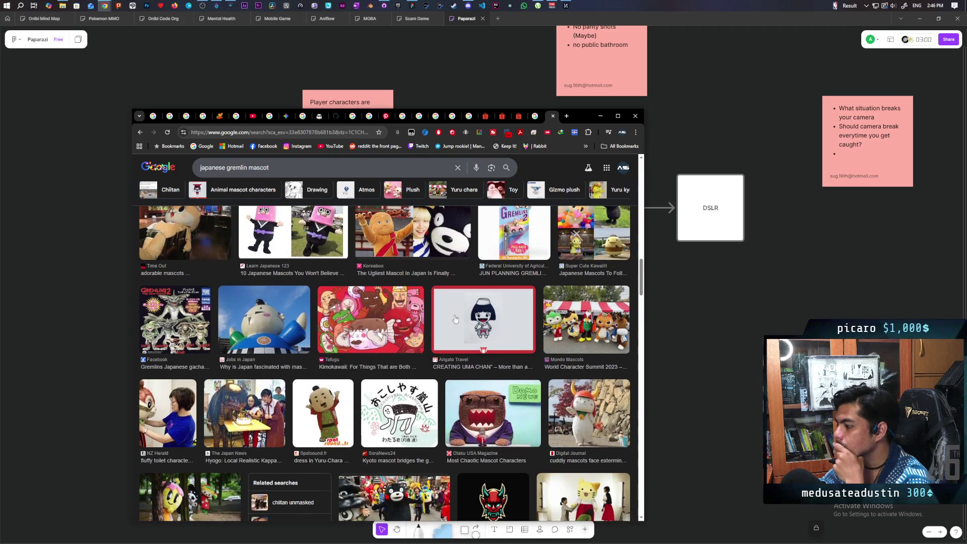
{"action": "scroll", "coordinate": [454, 318], "scroll_direction": "up", "scroll_amount": 2}
{"action": "scroll", "coordinate": [454, 319], "scroll_direction": "up", "scroll_amount": 6}
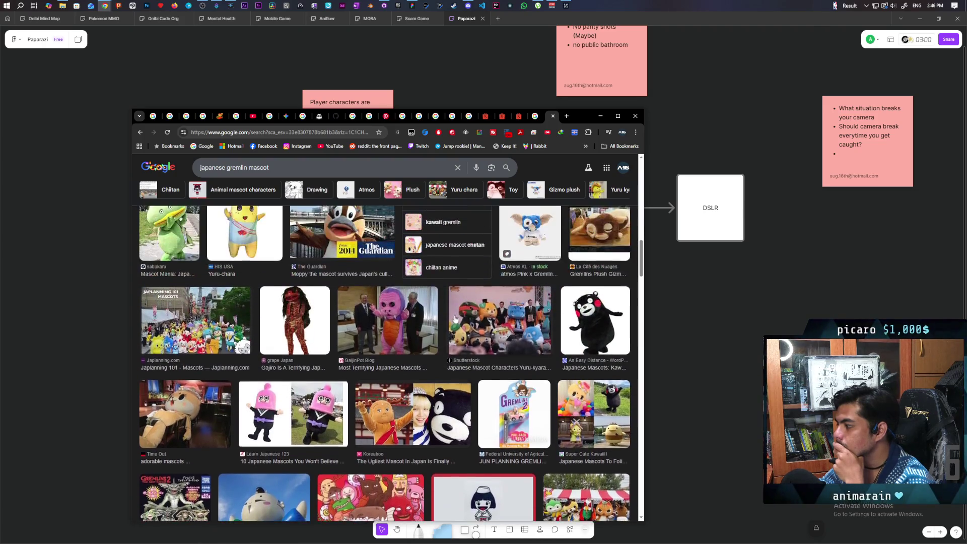
{"action": "scroll", "coordinate": [455, 318], "scroll_direction": "up", "scroll_amount": 4}
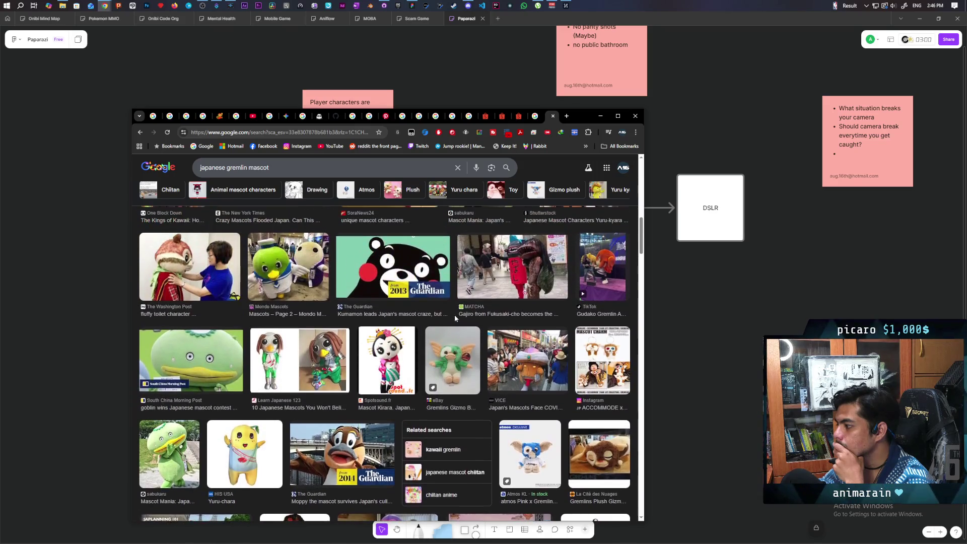
{"action": "scroll", "coordinate": [455, 318], "scroll_direction": "up", "scroll_amount": 1}
{"action": "scroll", "coordinate": [455, 318], "scroll_direction": "down", "scroll_amount": 3}
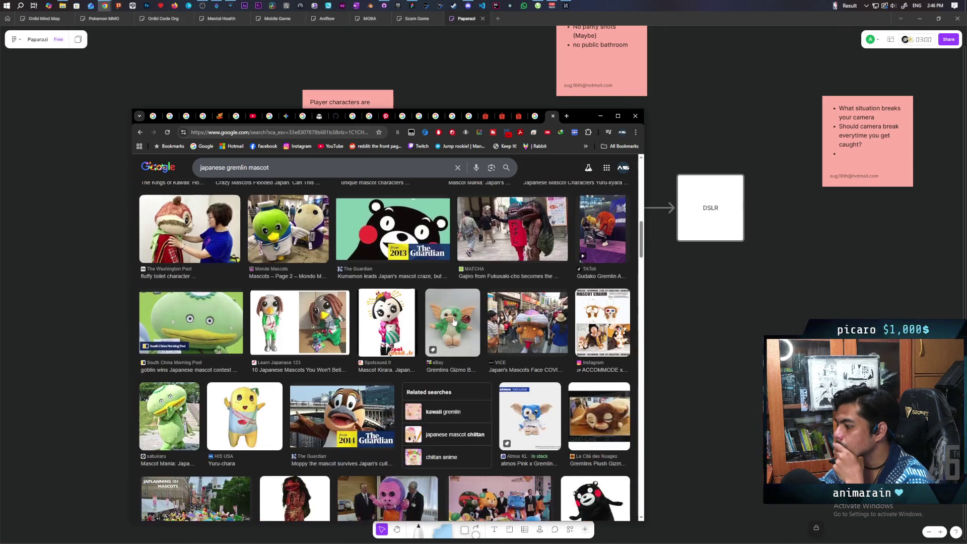
{"action": "scroll", "coordinate": [454, 321], "scroll_direction": "up", "scroll_amount": 1}
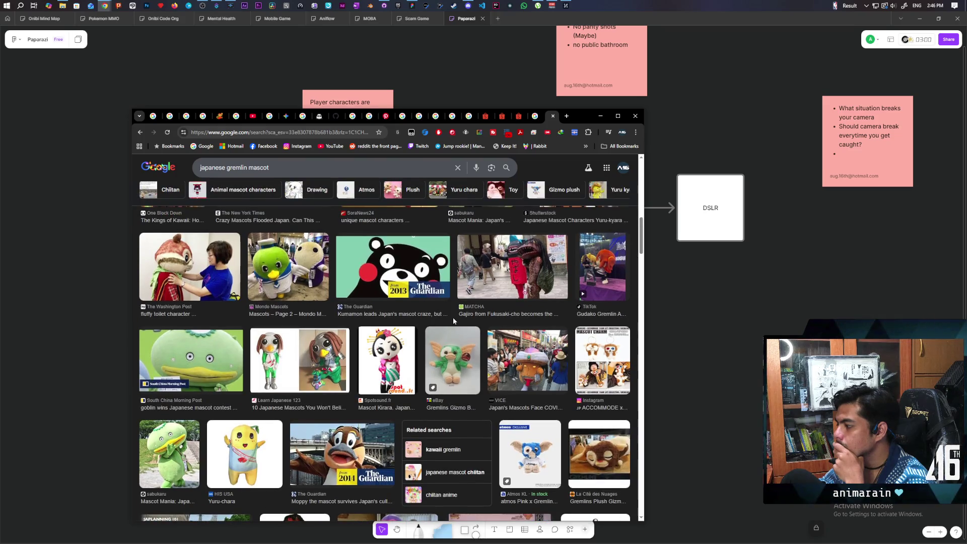
{"action": "scroll", "coordinate": [453, 321], "scroll_direction": "up", "scroll_amount": 5}
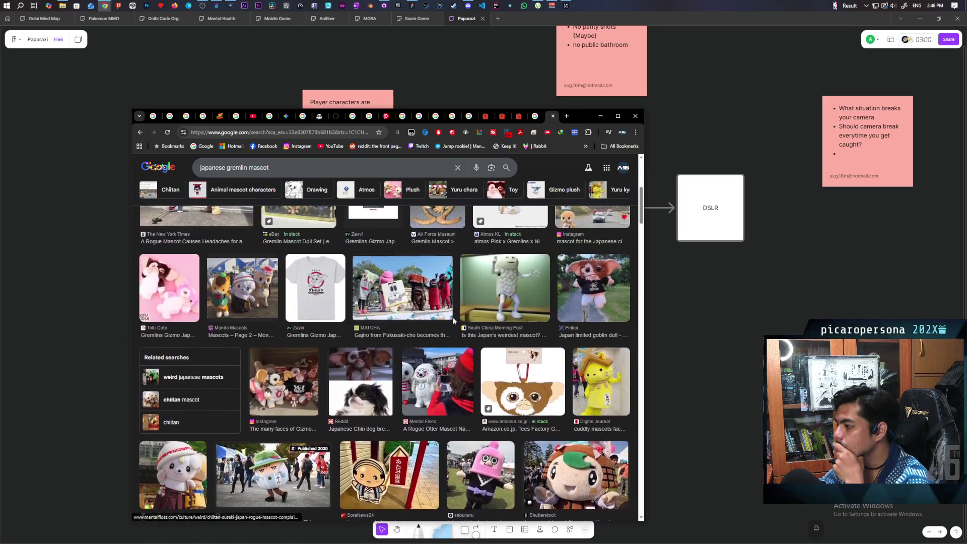
{"action": "scroll", "coordinate": [453, 321], "scroll_direction": "up", "scroll_amount": 3}
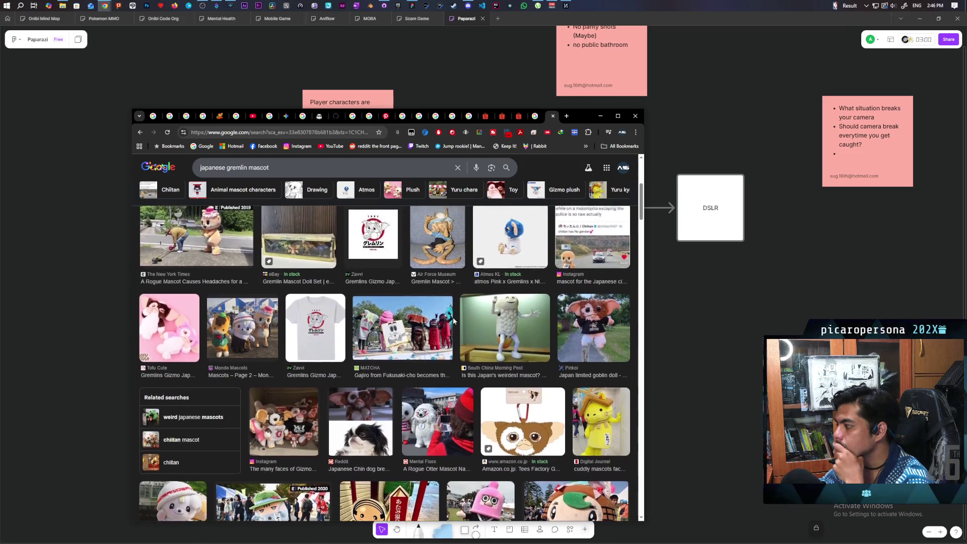
{"action": "scroll", "coordinate": [453, 320], "scroll_direction": "up", "scroll_amount": 3}
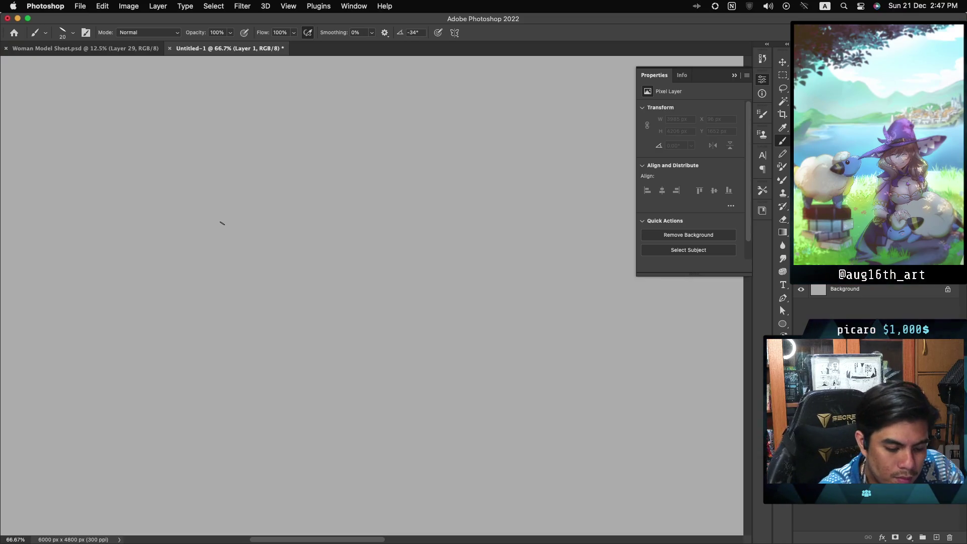
Draw a curved practice pencil stroke on Layer 1 of the Untitled-1 canvas
{"action": "mouse_move", "coordinate": [166, 115]}
{"action": "left_mouse_down"}
{"action": "mouse_move", "coordinate": [121, 183]}
{"action": "mouse_move", "coordinate": [175, 216]}
{"action": "left_mouse_up"}
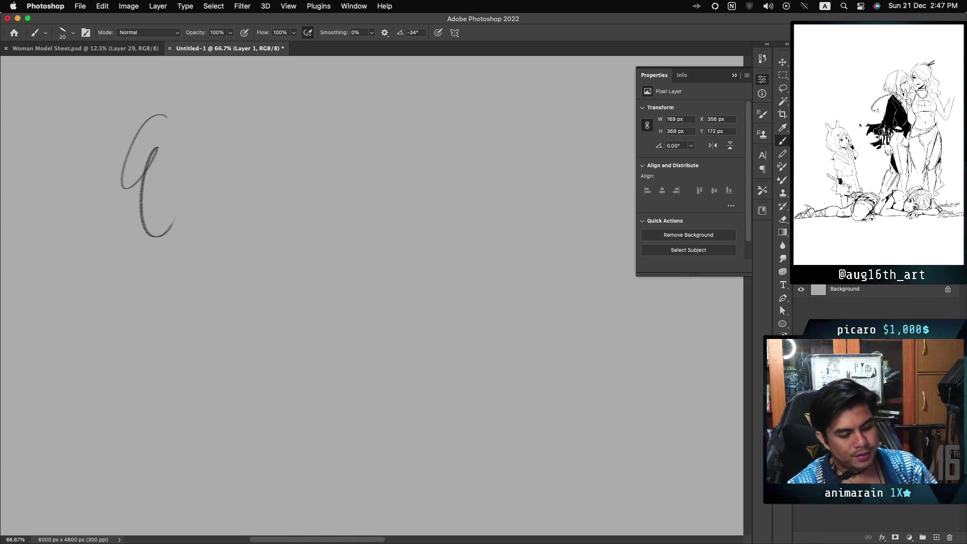
Remove the practice stroke and, after several undone attempts, sketch the first angular head outline on the left
{"action": "key", "text": "ctrl+z"}
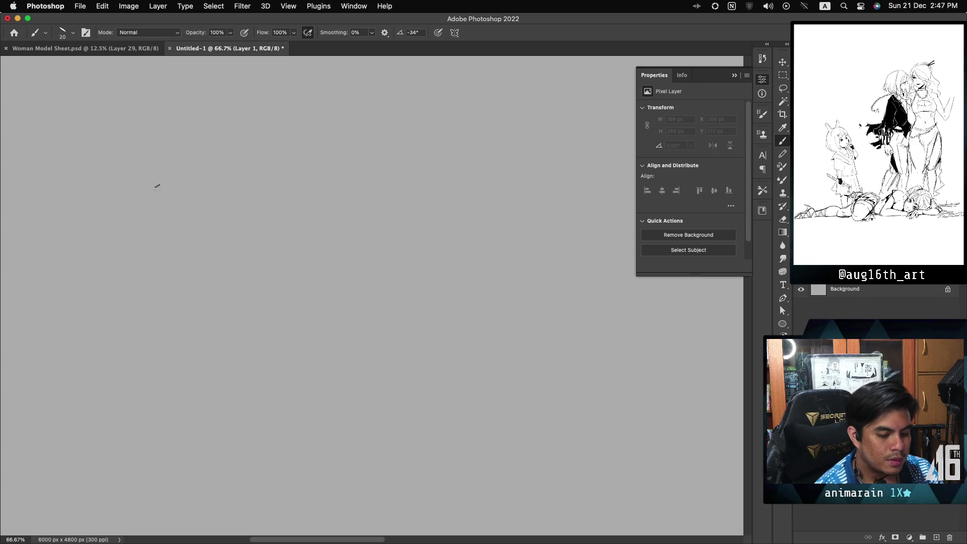
{"action": "mouse_move", "coordinate": [157, 215]}
{"action": "left_mouse_down"}
{"action": "mouse_move", "coordinate": [144, 151]}
{"action": "mouse_move", "coordinate": [185, 195]}
{"action": "left_mouse_up"}
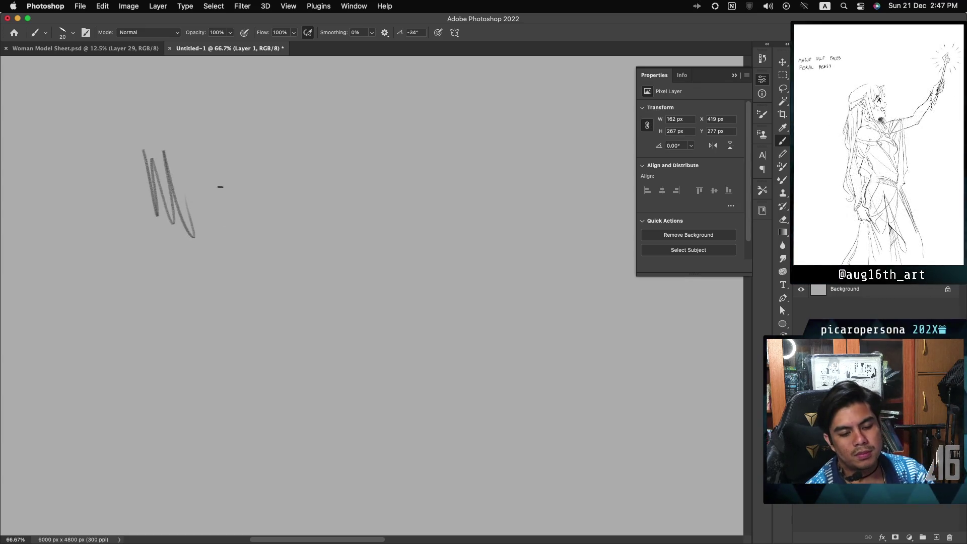
{"action": "key", "text": "ctrl+z"}
{"action": "key", "text": "ctrl+z"}
{"action": "left_click_drag", "start_coordinate": [134, 189], "coordinate": [281, 159]}
{"action": "key", "text": "ctrl+z"}
{"action": "mouse_move", "coordinate": [134, 168]}
{"action": "left_mouse_down"}
{"action": "mouse_move", "coordinate": [265, 106]}
{"action": "mouse_move", "coordinate": [294, 189]}
{"action": "left_mouse_up"}
{"action": "key", "text": "ctrl+z"}
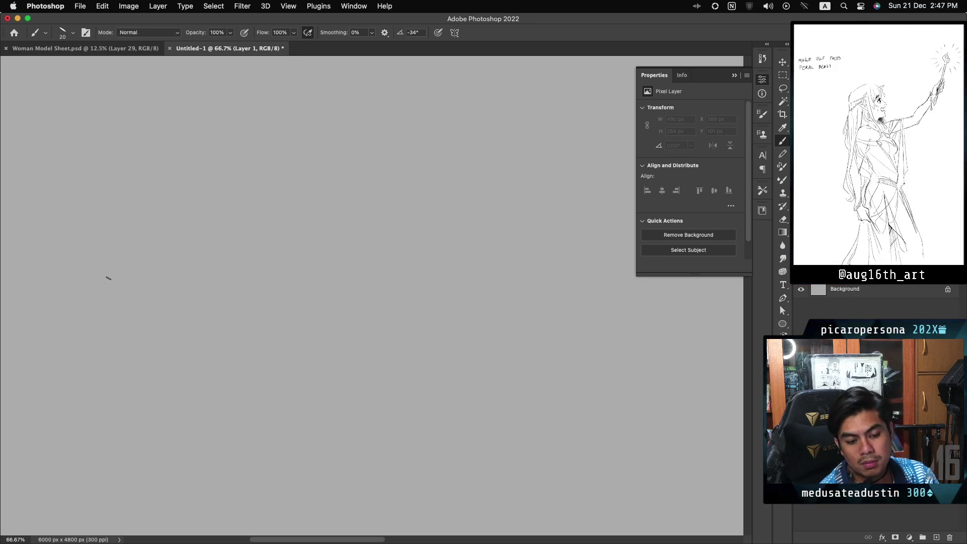
{"action": "mouse_move", "coordinate": [101, 267]}
{"action": "left_mouse_down"}
{"action": "mouse_move", "coordinate": [173, 173]}
{"action": "mouse_move", "coordinate": [130, 151]}
{"action": "mouse_move", "coordinate": [191, 234]}
{"action": "left_mouse_up"}
{"action": "key", "text": "ctrl+z"}
{"action": "key", "text": "ctrl+z"}
{"action": "mouse_move", "coordinate": [94, 291]}
{"action": "left_mouse_down"}
{"action": "mouse_move", "coordinate": [166, 145]}
{"action": "mouse_move", "coordinate": [138, 312]}
{"action": "left_mouse_up"}
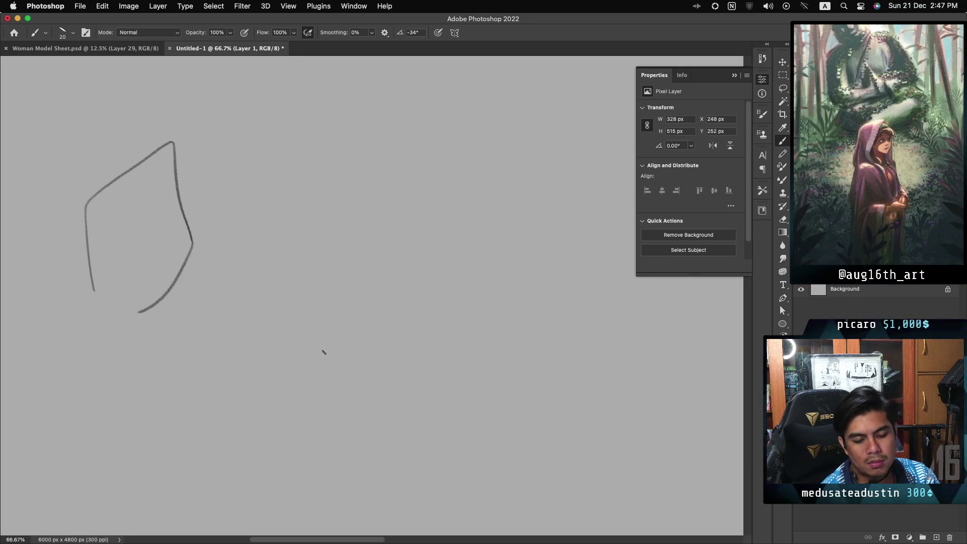
Sketch a rounded arched outline for the second head in the middle
{"action": "left_click_drag", "start_coordinate": [316, 323], "coordinate": [418, 308]}
{"action": "key", "text": "ctrl+z"}
{"action": "mouse_move", "coordinate": [287, 320]}
{"action": "left_mouse_down"}
{"action": "mouse_move", "coordinate": [391, 265]}
{"action": "mouse_move", "coordinate": [346, 342]}
{"action": "mouse_move", "coordinate": [301, 242]}
{"action": "left_mouse_up"}
{"action": "key", "text": "ctrl+z"}
{"action": "left_click_drag", "start_coordinate": [331, 213], "coordinate": [355, 354]}
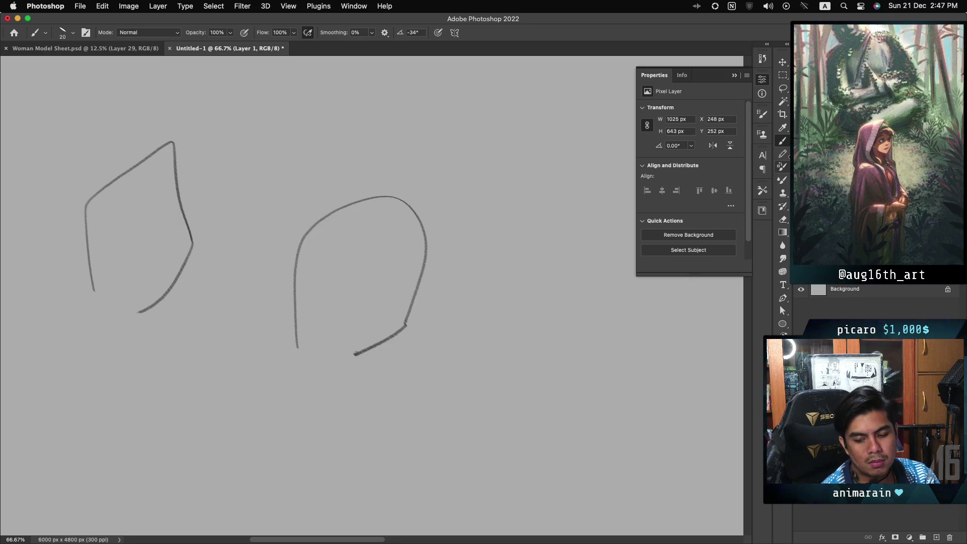
{"action": "scroll", "coordinate": [324, 423], "scroll_direction": "down", "scroll_amount": 3}
{"action": "scroll", "coordinate": [324, 423], "scroll_direction": "right", "scroll_amount": 4}
{"action": "scroll", "coordinate": [372, 295], "scroll_direction": "down", "scroll_amount": 3}
{"action": "scroll", "coordinate": [372, 296], "scroll_direction": "up", "scroll_amount": 6}
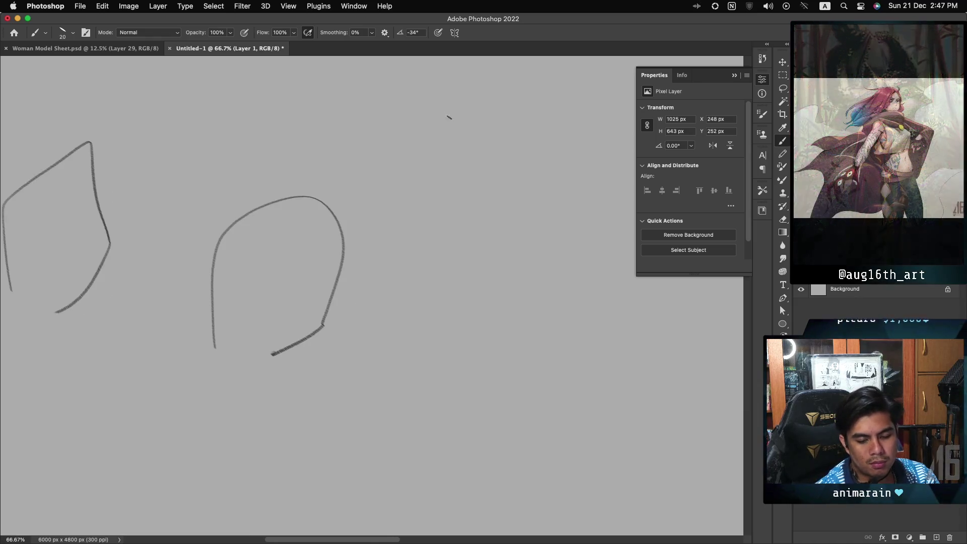
Draw the oval outline of the third head at the top right
{"action": "left_click_drag", "start_coordinate": [451, 94], "coordinate": [409, 235]}
{"action": "key", "text": "ctrl+z"}
{"action": "mouse_move", "coordinate": [457, 91]}
{"action": "left_mouse_down"}
{"action": "mouse_move", "coordinate": [406, 227]}
{"action": "mouse_move", "coordinate": [424, 126]}
{"action": "left_mouse_up"}
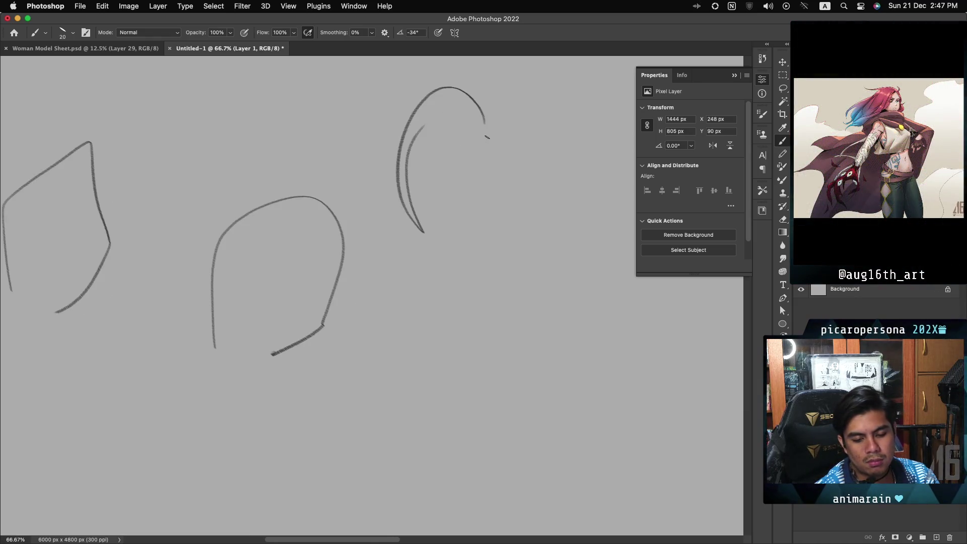
{"action": "key", "text": "ctrl+z"}
{"action": "mouse_move", "coordinate": [469, 92]}
{"action": "left_mouse_down"}
{"action": "mouse_move", "coordinate": [406, 155]}
{"action": "mouse_move", "coordinate": [432, 199]}
{"action": "left_mouse_up"}
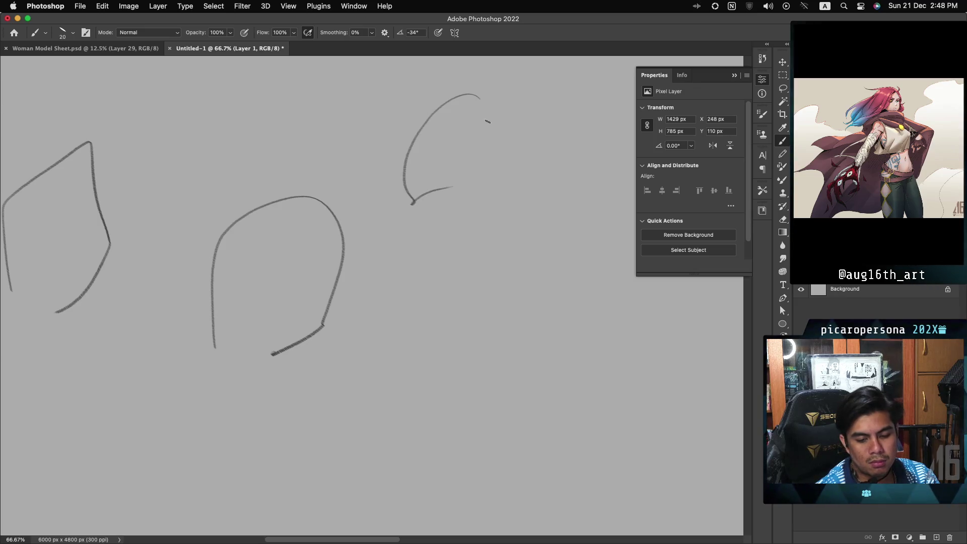
{"action": "key", "text": "ctrl+z"}
{"action": "left_click_drag", "start_coordinate": [476, 96], "coordinate": [462, 212]}
{"action": "left_click_drag", "start_coordinate": [490, 118], "coordinate": [484, 204]}
{"action": "key", "text": "ctrl+z"}
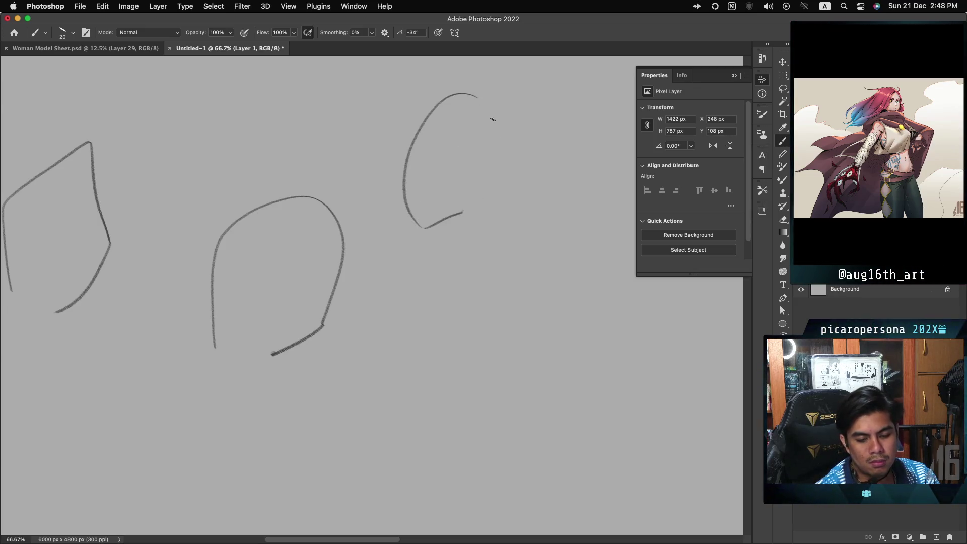
{"action": "left_click_drag", "start_coordinate": [487, 109], "coordinate": [483, 204]}
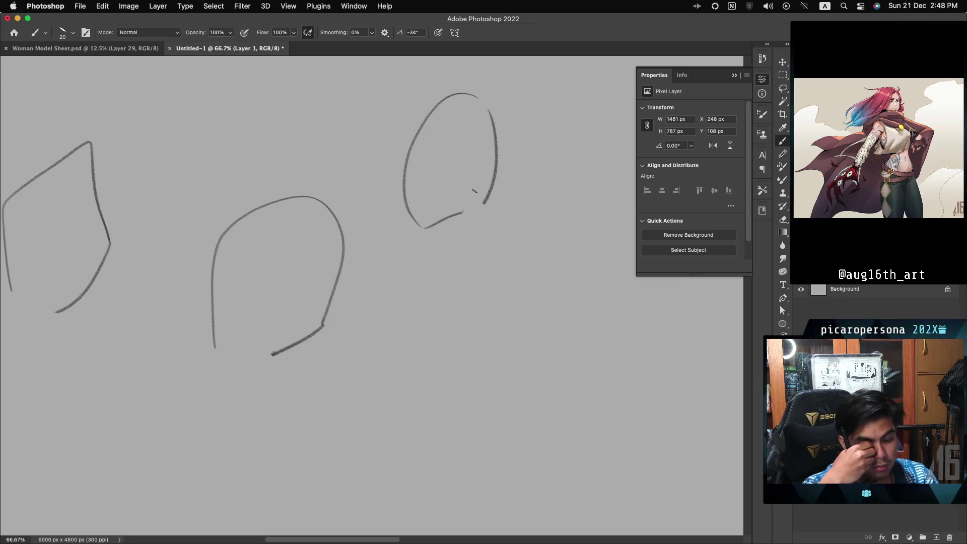
Sketch a peaked head outline with a curved bottom at the lower left
{"action": "mouse_move", "coordinate": [406, 341]}
{"action": "left_mouse_down"}
{"action": "mouse_move", "coordinate": [464, 280]}
{"action": "mouse_move", "coordinate": [496, 274]}
{"action": "mouse_move", "coordinate": [436, 370]}
{"action": "left_mouse_up"}
{"action": "key", "text": "cmd+z"}
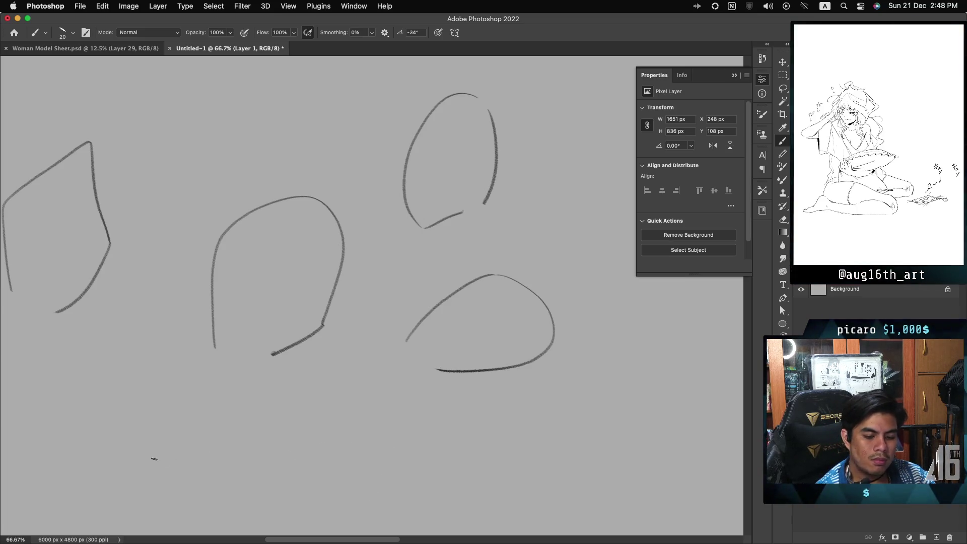
{"action": "left_click_drag", "start_coordinate": [81, 461], "coordinate": [172, 444]}
{"action": "key", "text": "super+z"}
{"action": "left_click_drag", "start_coordinate": [78, 437], "coordinate": [199, 454]}
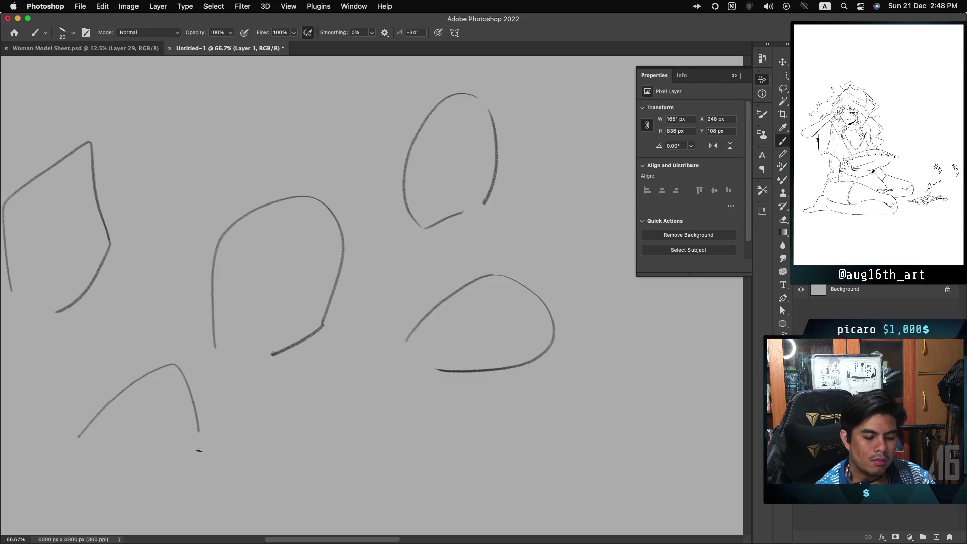
{"action": "left_click_drag", "start_coordinate": [75, 453], "coordinate": [171, 483]}
{"action": "left_click_drag", "start_coordinate": [101, 492], "coordinate": [192, 472]}
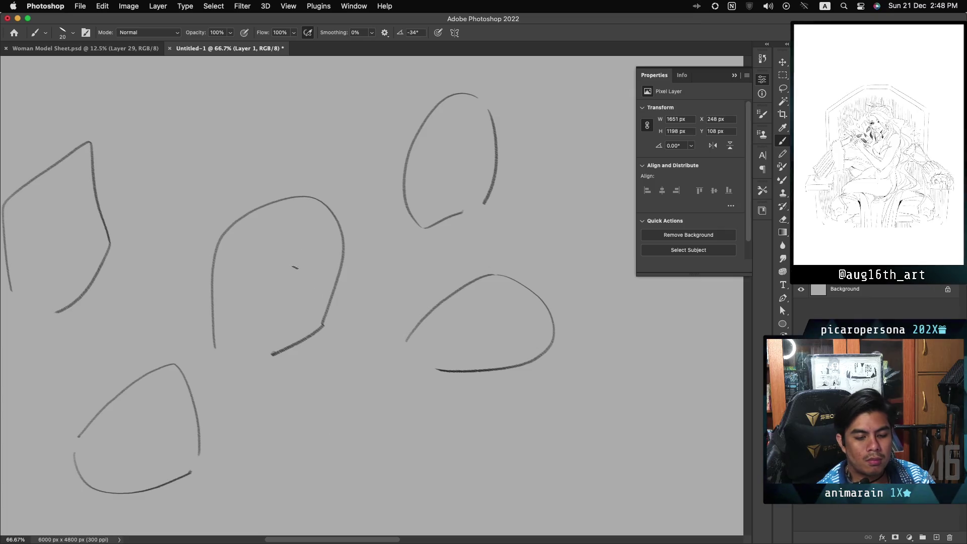
Try out a spiral eye inside the middle head, undoing the attempts
{"action": "left_click_drag", "start_coordinate": [300, 252], "coordinate": [274, 302]}
{"action": "key", "text": "cmd+z"}
{"action": "key", "text": "cmd+z"}
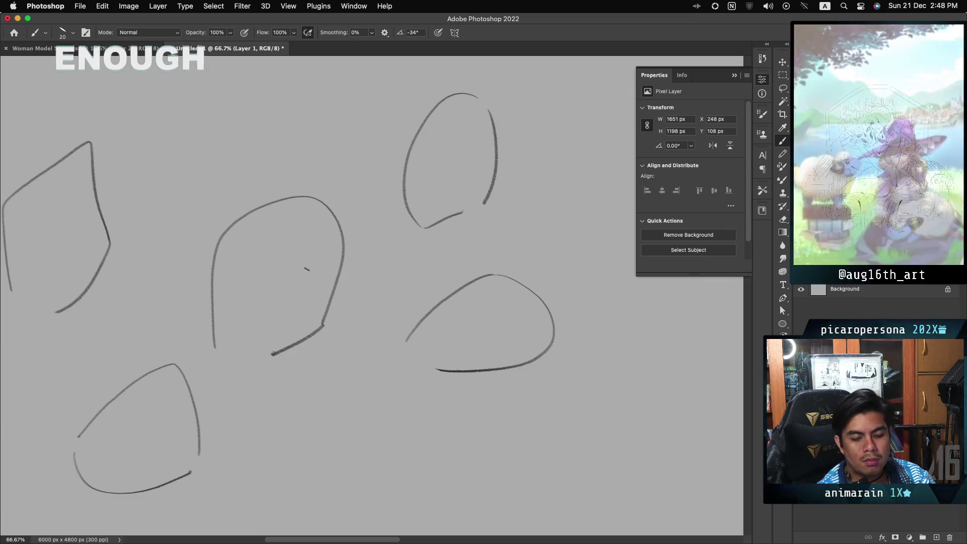
{"action": "key", "text": "cmd+shift+z"}
{"action": "key", "text": "cmd+z"}
{"action": "mouse_move", "coordinate": [305, 255]}
{"action": "left_mouse_down"}
{"action": "mouse_move", "coordinate": [276, 263]}
{"action": "mouse_move", "coordinate": [314, 254]}
{"action": "mouse_move", "coordinate": [296, 294]}
{"action": "left_mouse_up"}
{"action": "key", "text": "cmd+z"}
{"action": "key", "text": "cmd+z"}
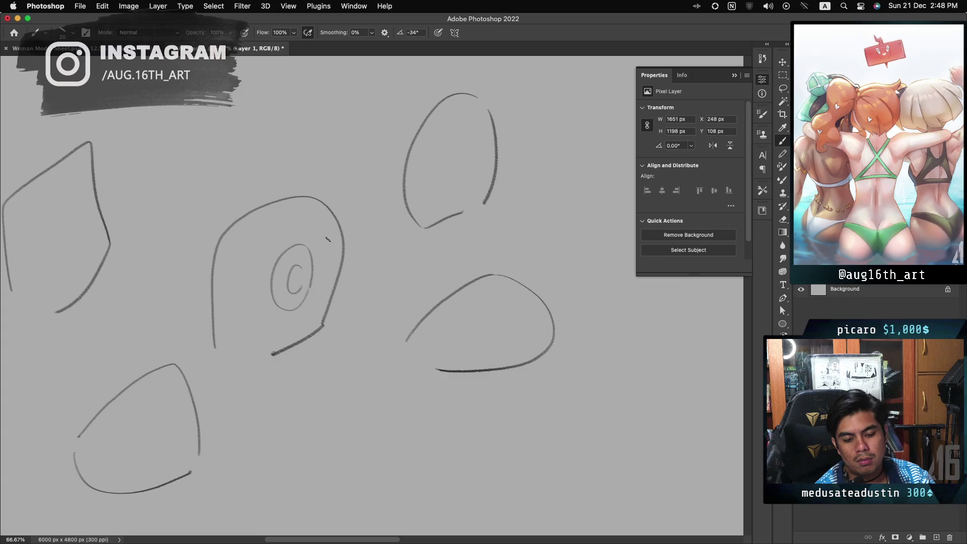
Draw an eye oval in the top-right head and a spiral eye in the left head
{"action": "left_click_drag", "start_coordinate": [452, 127], "coordinate": [438, 130]}
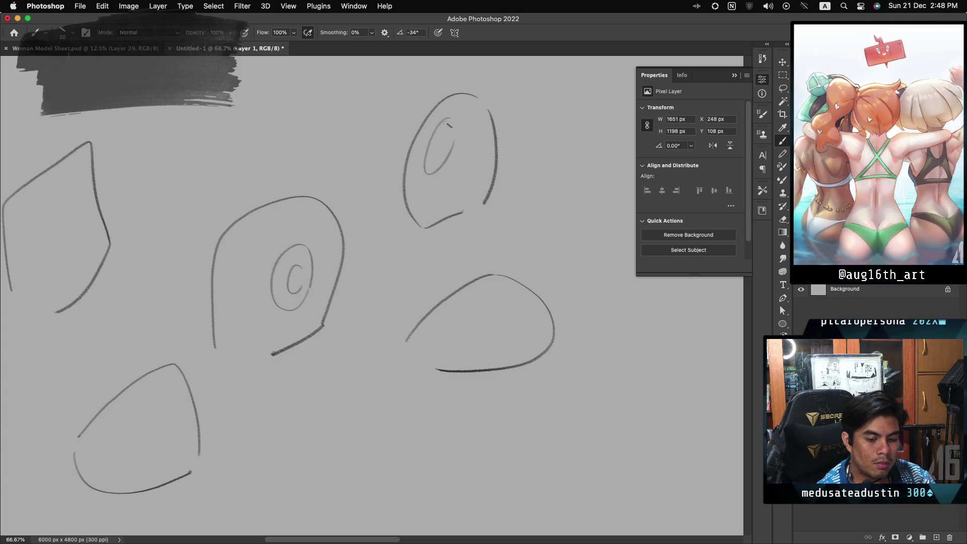
{"action": "key", "text": "cmd+z"}
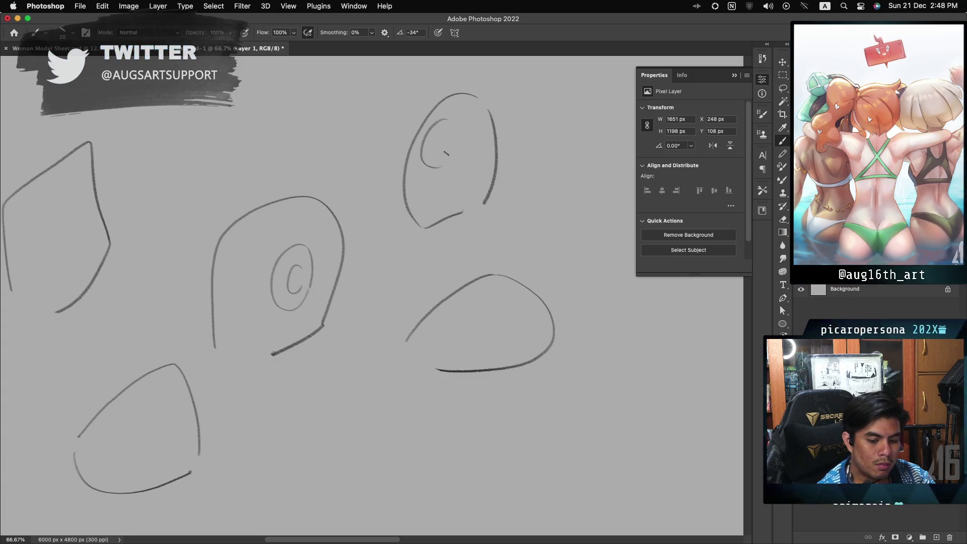
{"action": "mouse_move", "coordinate": [458, 151]}
{"action": "left_mouse_down"}
{"action": "mouse_move", "coordinate": [452, 162]}
{"action": "mouse_move", "coordinate": [442, 150]}
{"action": "left_mouse_up"}
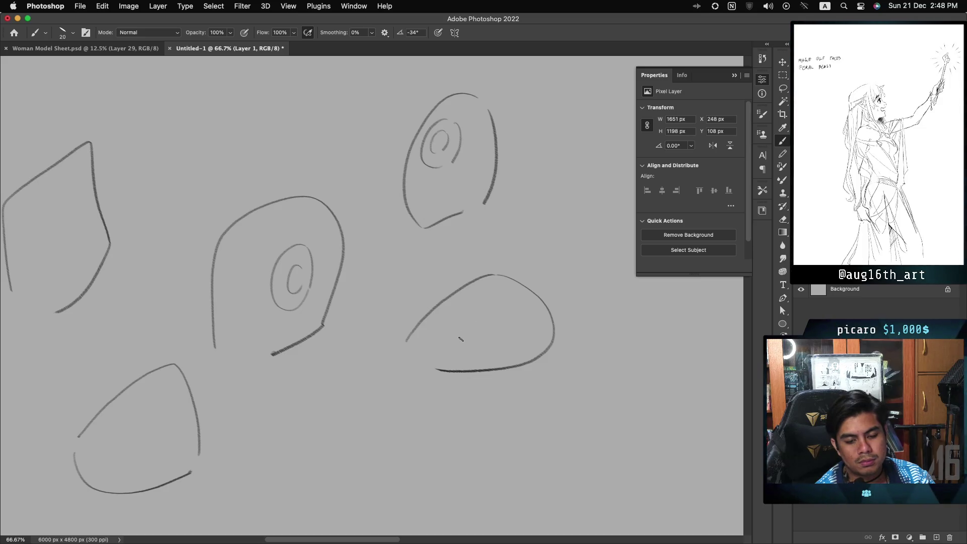
{"action": "mouse_move", "coordinate": [54, 198]}
{"action": "left_mouse_down"}
{"action": "mouse_move", "coordinate": [68, 201]}
{"action": "mouse_move", "coordinate": [77, 249]}
{"action": "left_mouse_up"}
{"action": "left_click_drag", "start_coordinate": [65, 213], "coordinate": [60, 245]}
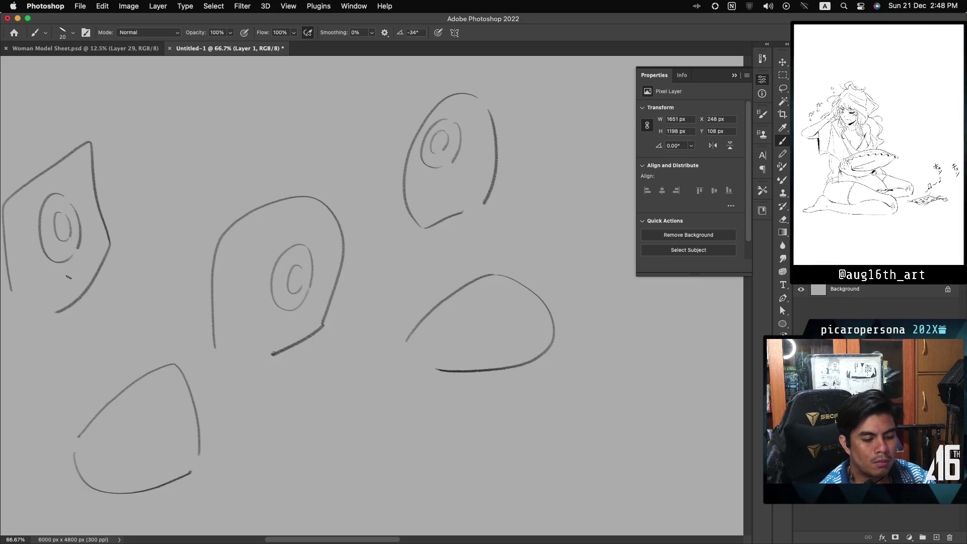
Redraw the bottom-left head's eye with a larger inner arc and a small spiral
{"action": "key", "text": "ctrl+z"}
{"action": "left_click_drag", "start_coordinate": [139, 411], "coordinate": [134, 458]}
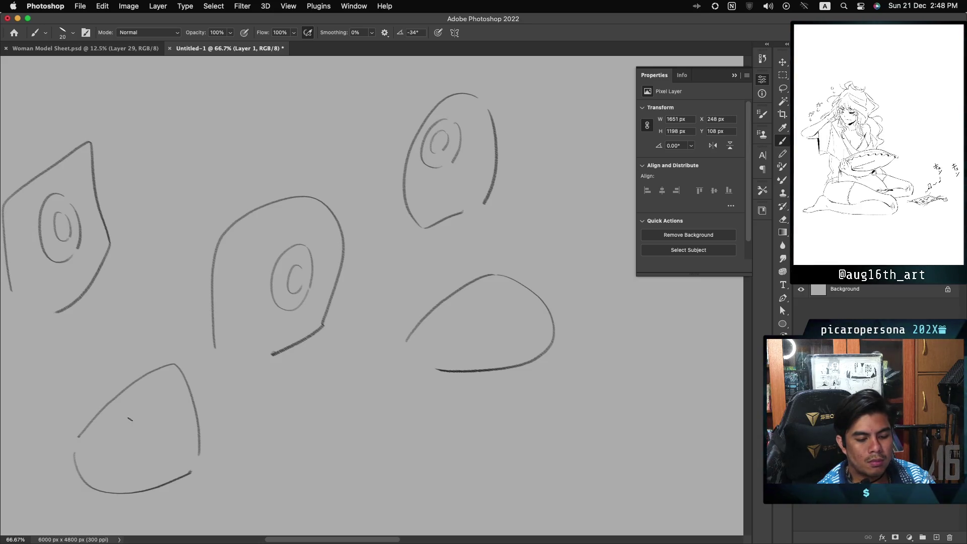
{"action": "key", "text": "ctrl+z"}
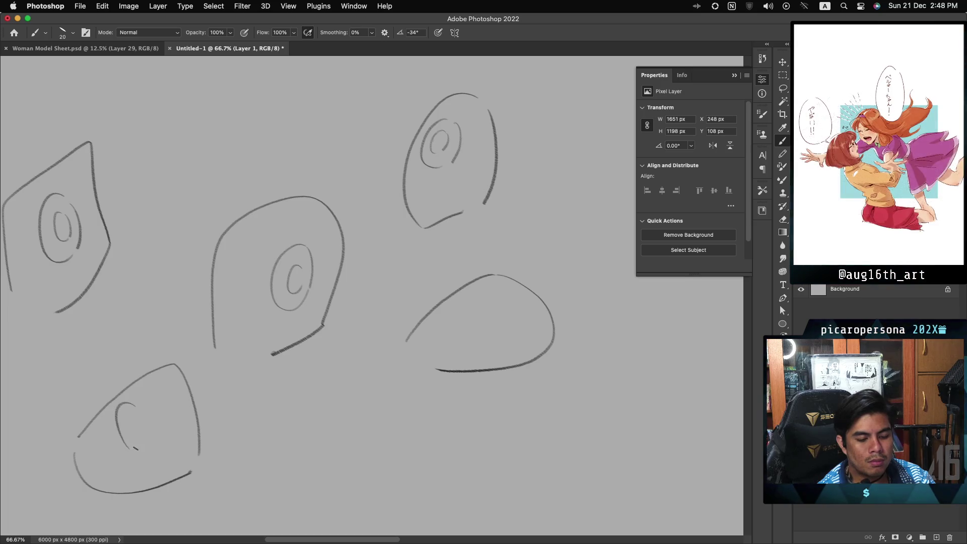
{"action": "key", "text": "ctrl+z"}
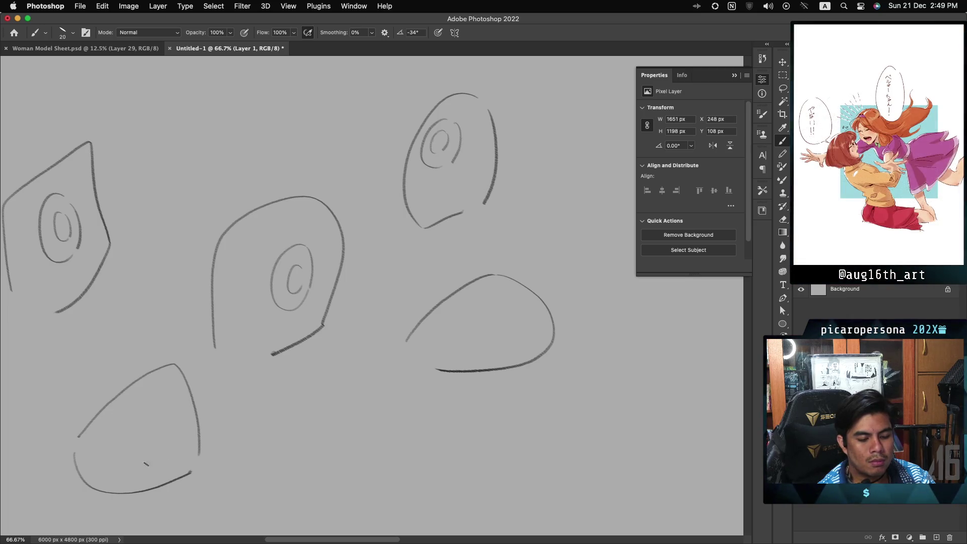
{"action": "mouse_move", "coordinate": [139, 466]}
{"action": "left_mouse_down"}
{"action": "mouse_move", "coordinate": [181, 448]}
{"action": "mouse_move", "coordinate": [151, 474]}
{"action": "left_mouse_up"}
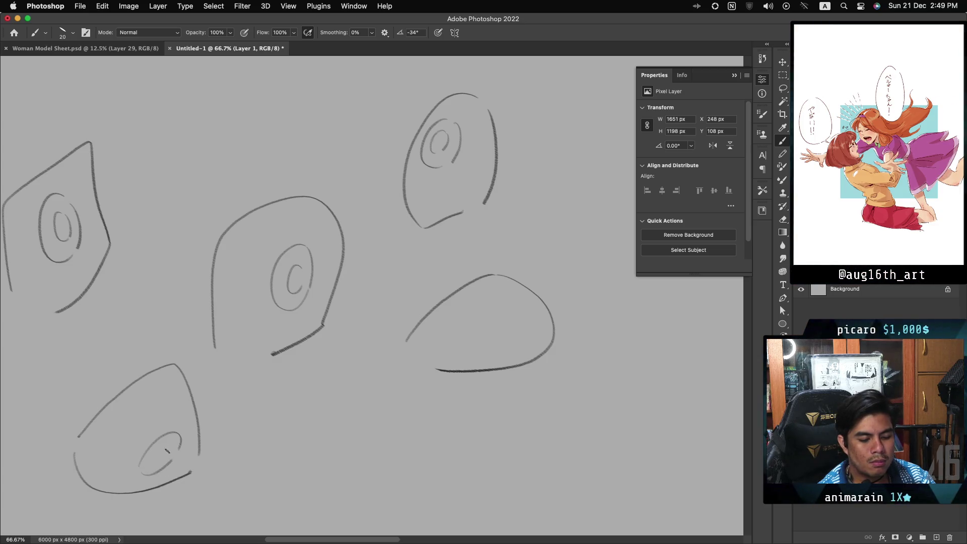
{"action": "left_click_drag", "start_coordinate": [167, 449], "coordinate": [163, 466]}
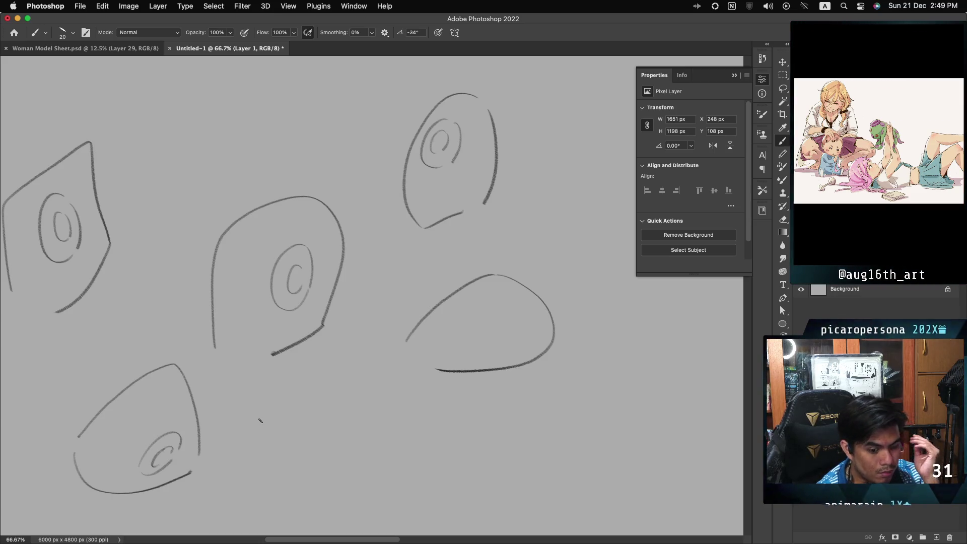
Rework the small curved inner stroke of the bottom-right eye
{"action": "scroll", "coordinate": [260, 420], "scroll_direction": "up", "scroll_amount": 1}
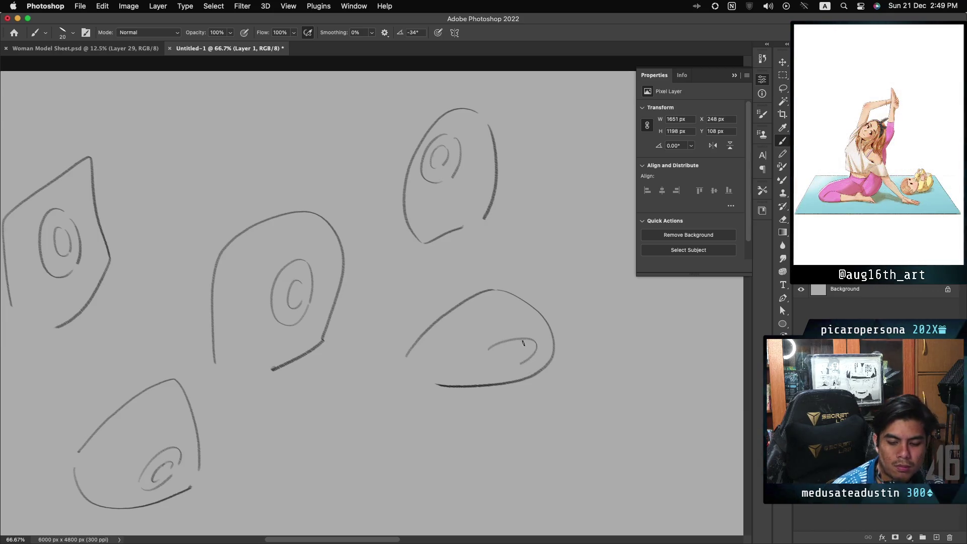
{"action": "key", "text": "cmd+z"}
{"action": "mouse_move", "coordinate": [515, 332]}
{"action": "left_mouse_down"}
{"action": "mouse_move", "coordinate": [524, 358]}
{"action": "mouse_move", "coordinate": [529, 332]}
{"action": "mouse_move", "coordinate": [526, 362]}
{"action": "mouse_move", "coordinate": [510, 371]}
{"action": "left_mouse_up"}
{"action": "key", "text": "cmd+z"}
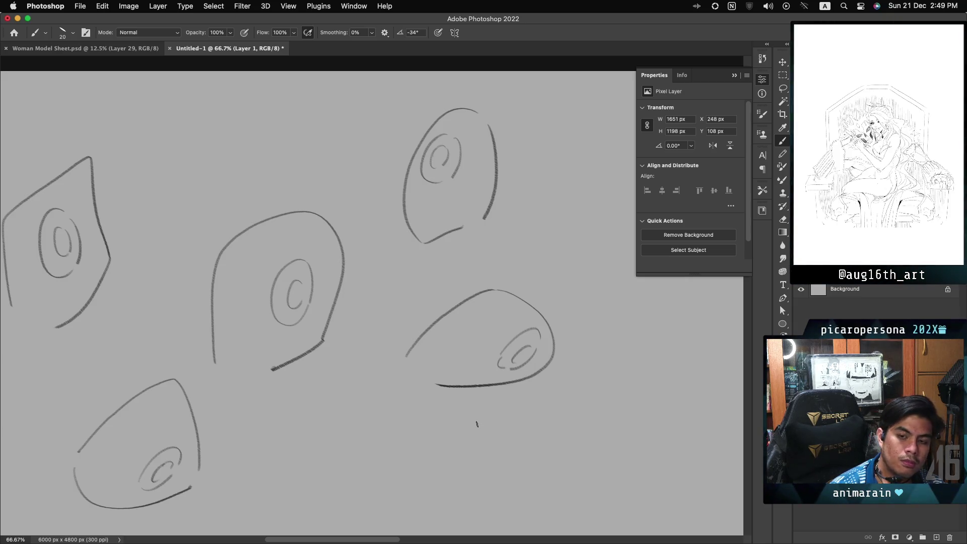
Sketch pointed left and right ears on the middle head
{"action": "left_click_drag", "start_coordinate": [216, 266], "coordinate": [240, 216]}
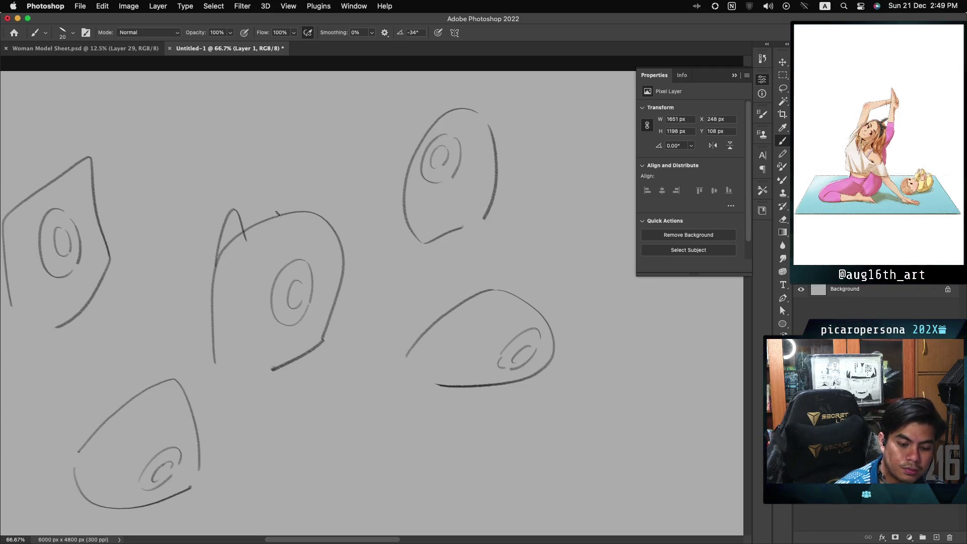
{"action": "key", "text": "super+z"}
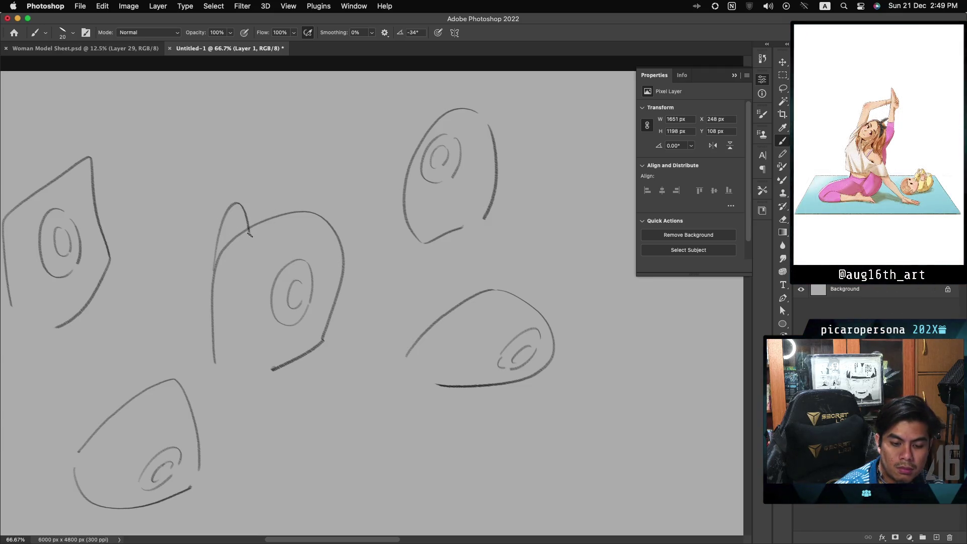
{"action": "key", "text": "super+z"}
{"action": "mouse_move", "coordinate": [214, 272]}
{"action": "left_mouse_down"}
{"action": "mouse_move", "coordinate": [217, 245]}
{"action": "mouse_move", "coordinate": [251, 233]}
{"action": "left_mouse_up"}
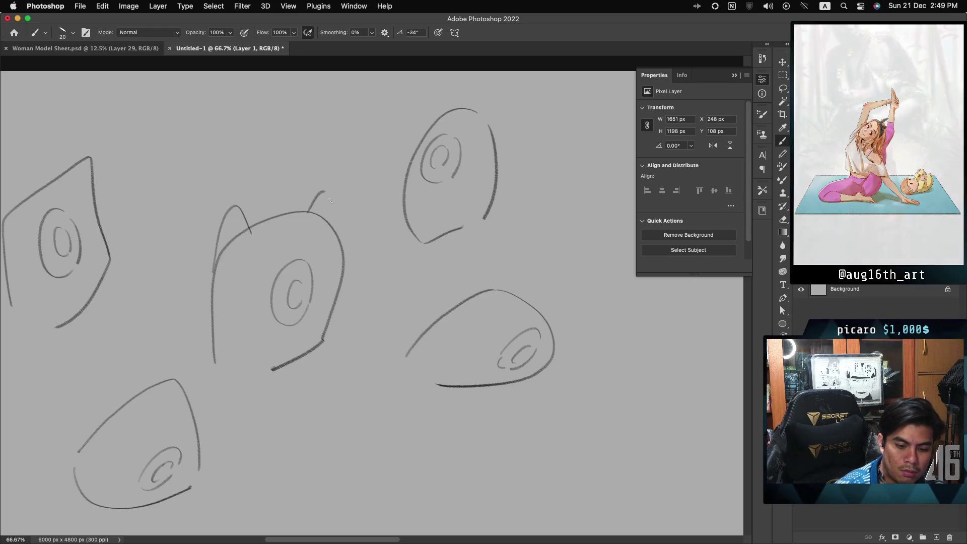
{"action": "left_click_drag", "start_coordinate": [327, 192], "coordinate": [333, 207]}
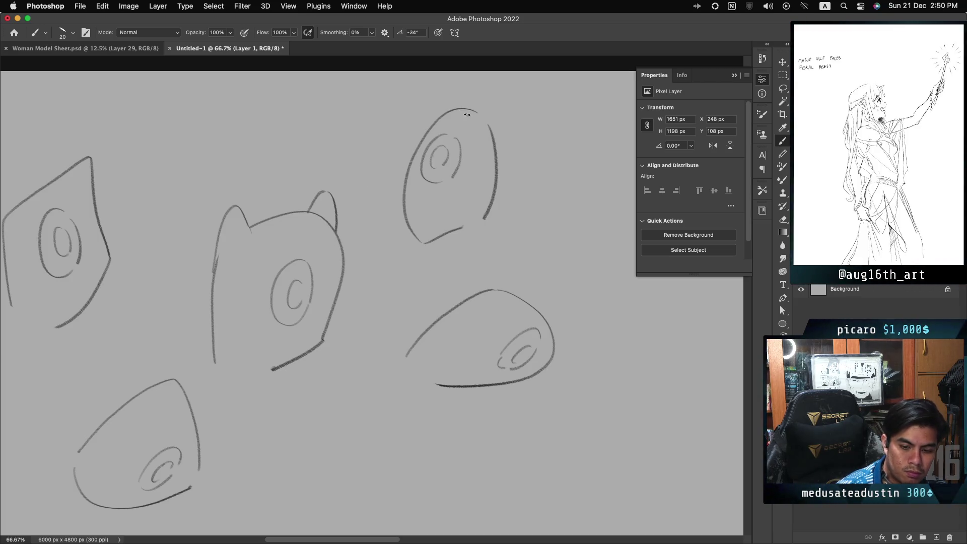
Draw a horn with its inner edge on the top-right head, removing a stray stroke
{"action": "mouse_move", "coordinate": [467, 113]}
{"action": "left_mouse_down"}
{"action": "mouse_move", "coordinate": [502, 91]}
{"action": "mouse_move", "coordinate": [493, 134]}
{"action": "left_mouse_up"}
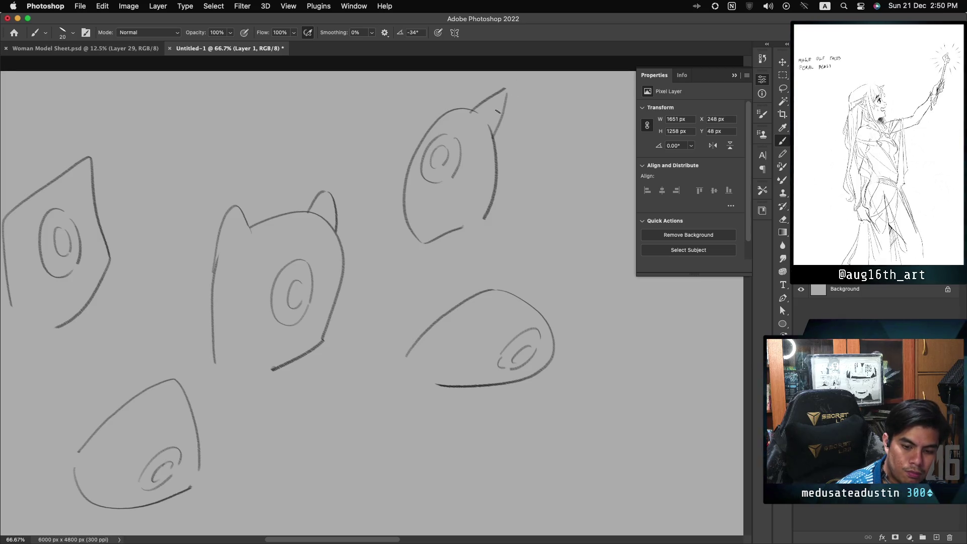
{"action": "left_click_drag", "start_coordinate": [470, 113], "coordinate": [486, 137]}
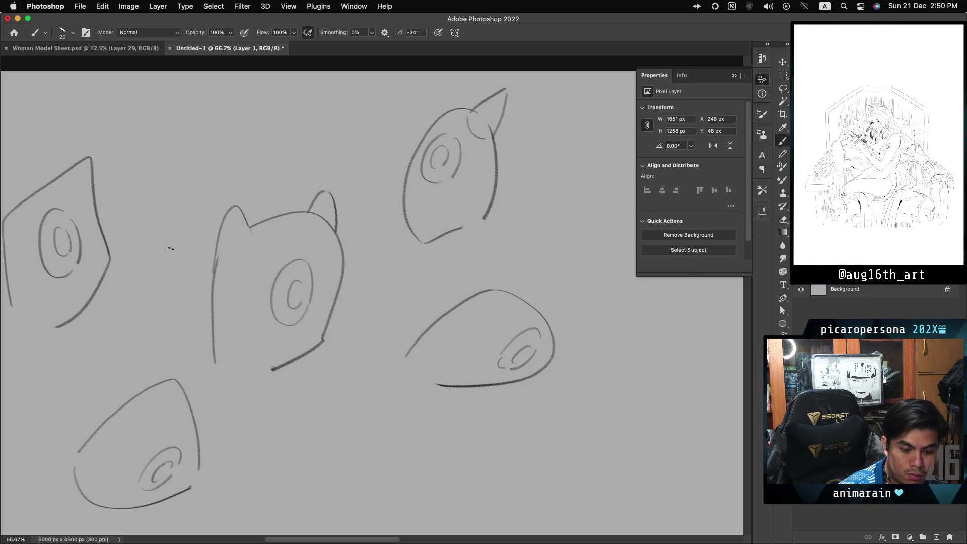
{"action": "scroll", "coordinate": [195, 255], "scroll_direction": "left", "scroll_amount": 5}
{"action": "mouse_move", "coordinate": [164, 190]}
{"action": "left_mouse_down"}
{"action": "mouse_move", "coordinate": [192, 180]}
{"action": "mouse_move", "coordinate": [182, 178]}
{"action": "left_mouse_up"}
{"action": "key", "text": "super+z"}
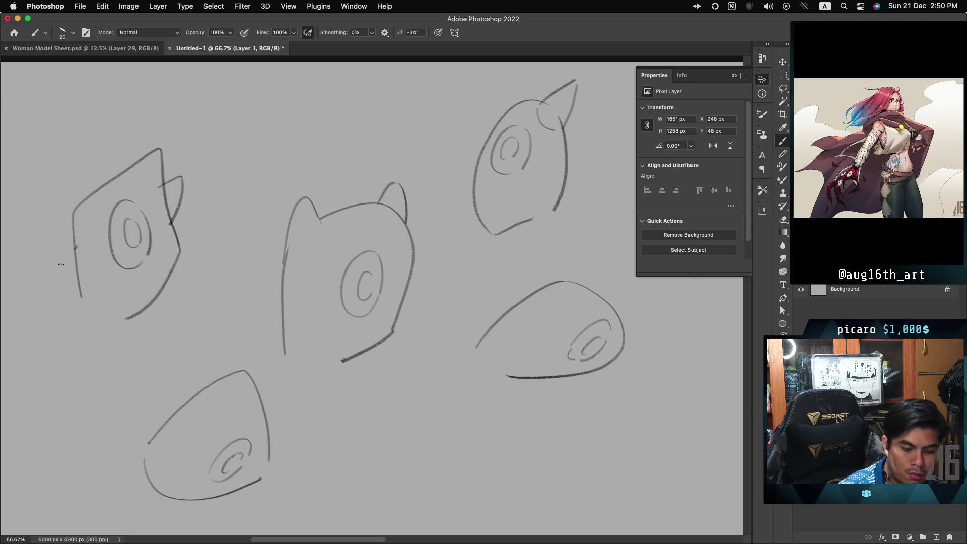
Draw a snout line from the left head's edge and extend the edge down into it
{"action": "mouse_move", "coordinate": [77, 246]}
{"action": "left_mouse_down"}
{"action": "mouse_move", "coordinate": [52, 271]}
{"action": "mouse_move", "coordinate": [96, 276]}
{"action": "left_mouse_up"}
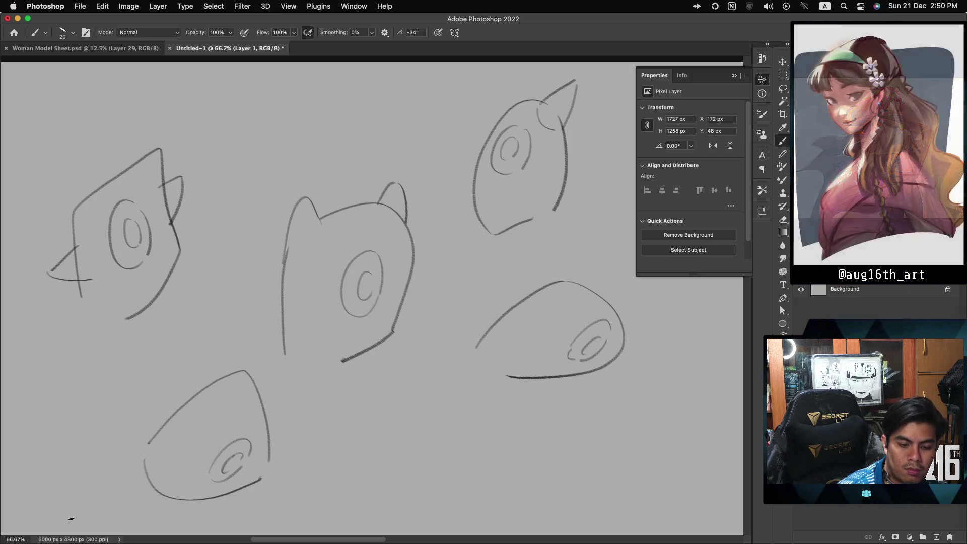
{"action": "left_click_drag", "start_coordinate": [73, 214], "coordinate": [76, 244]}
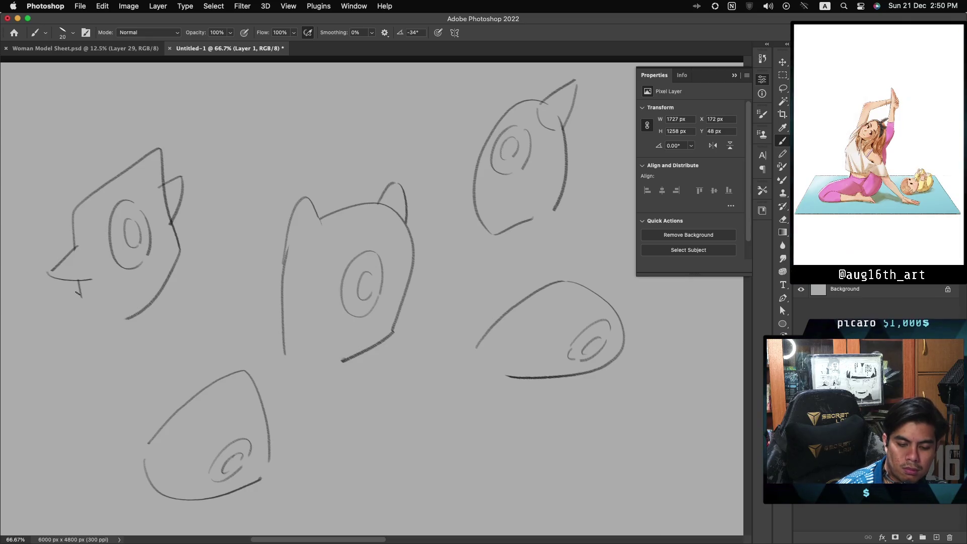
{"action": "scroll", "coordinate": [78, 293], "scroll_direction": "down", "scroll_amount": 3}
{"action": "scroll", "coordinate": [79, 293], "scroll_direction": "right", "scroll_amount": 3}
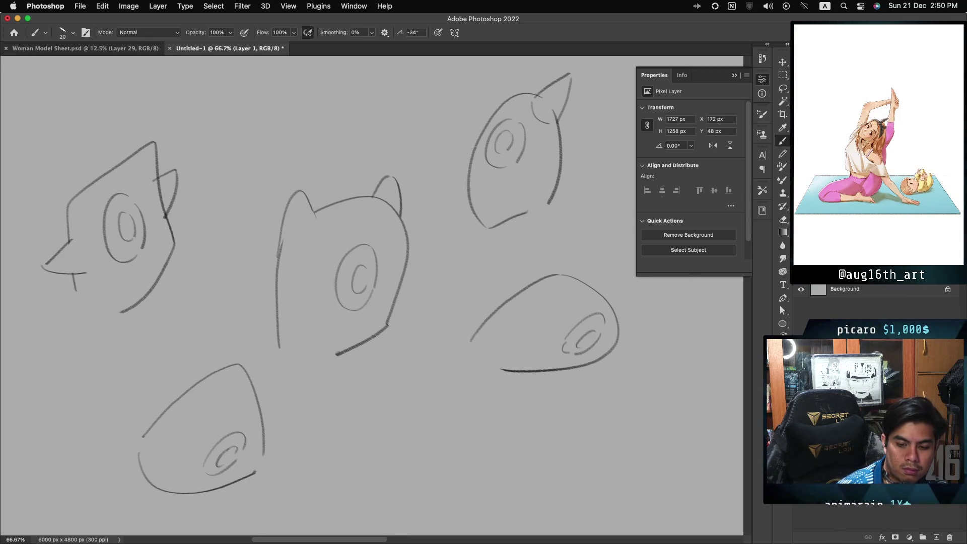
{"action": "scroll", "coordinate": [373, 297], "scroll_direction": "left", "scroll_amount": 1}
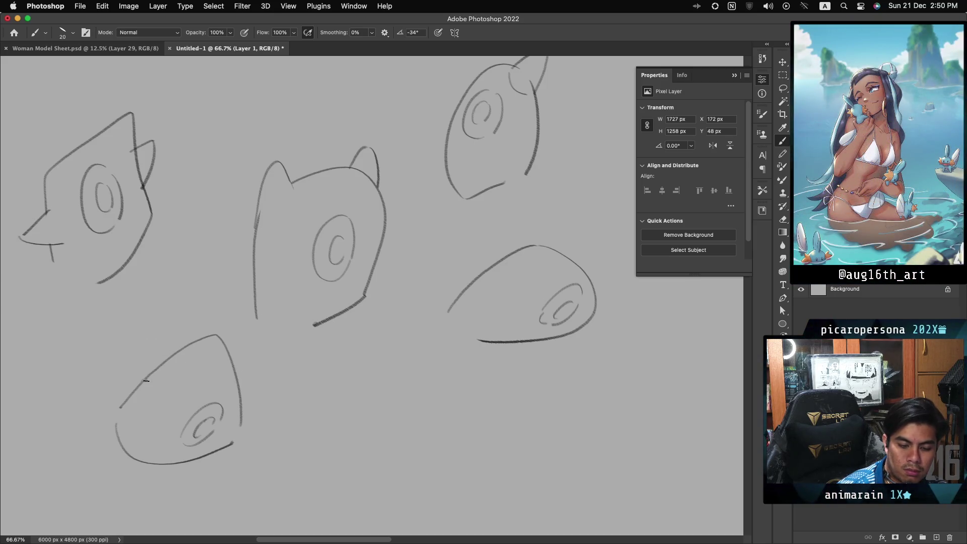
Try two ear strokes on the bottom-left head, undo them, then draw a curve inside the middle head
{"action": "mouse_move", "coordinate": [126, 395]}
{"action": "left_mouse_down"}
{"action": "mouse_move", "coordinate": [145, 336]}
{"action": "mouse_move", "coordinate": [173, 367]}
{"action": "mouse_move", "coordinate": [140, 333]}
{"action": "mouse_move", "coordinate": [173, 353]}
{"action": "left_mouse_up"}
{"action": "key", "text": "cmd+z"}
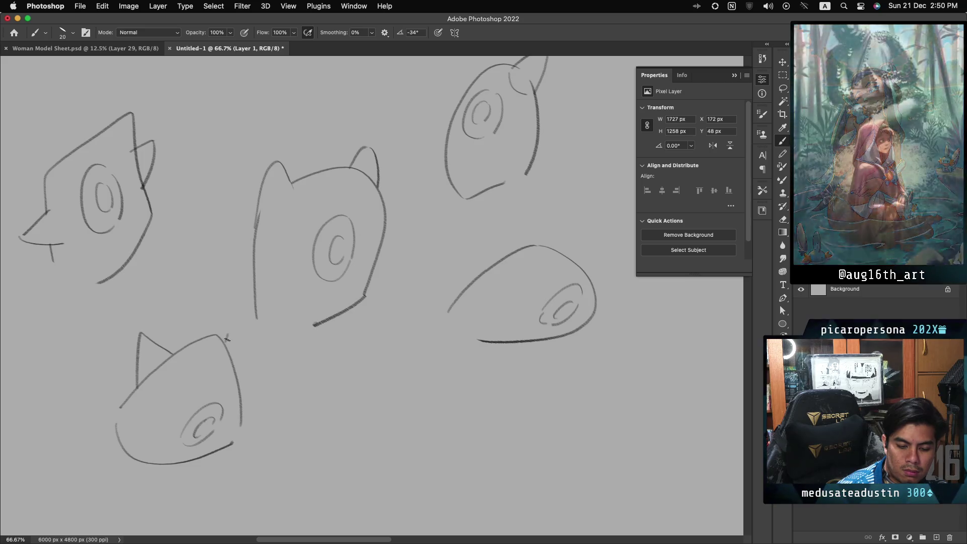
{"action": "left_click_drag", "start_coordinate": [226, 330], "coordinate": [241, 377]}
{"action": "key", "text": "cmd+z"}
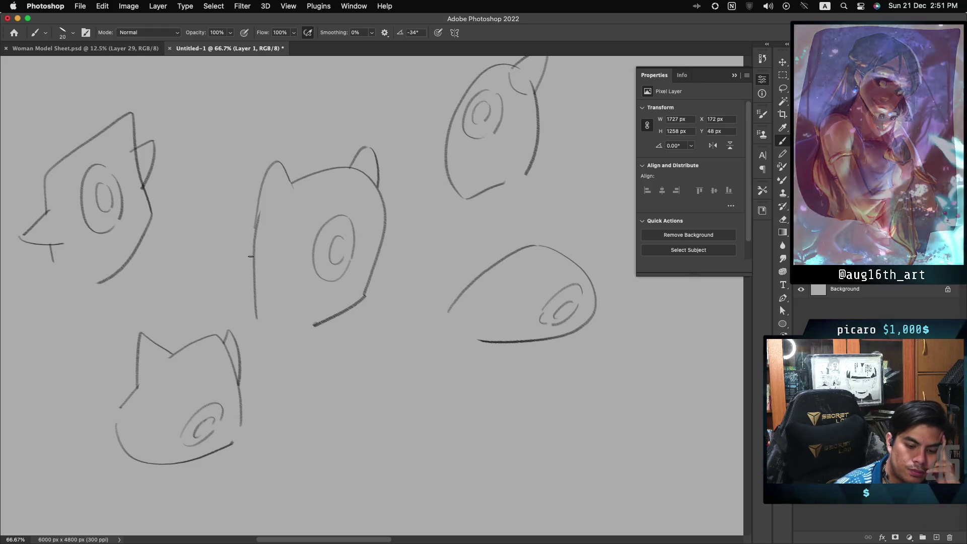
{"action": "left_click_drag", "start_coordinate": [260, 263], "coordinate": [285, 296]}
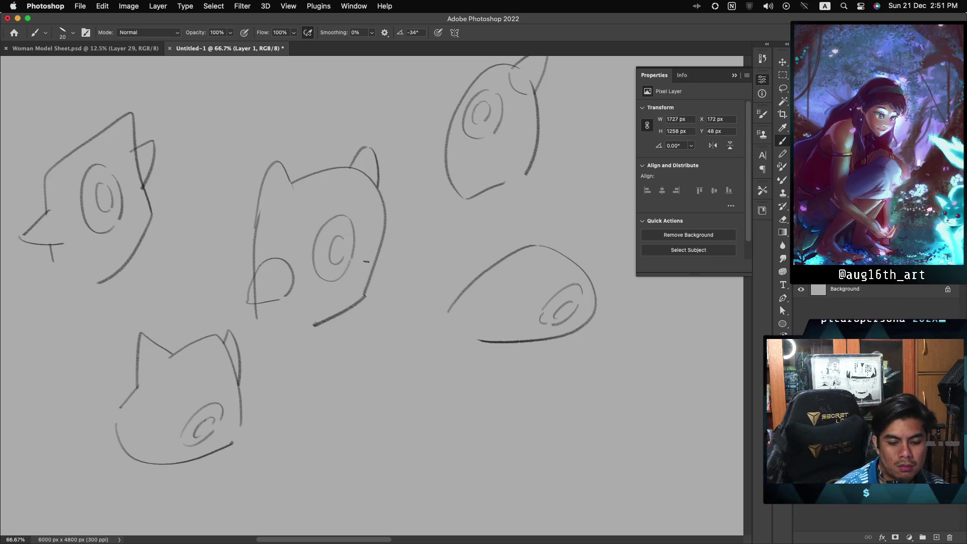
Redraw the arched cheek and long jaw curve inside the middle head
{"action": "key", "text": "ctrl+z"}
{"action": "left_click_drag", "start_coordinate": [251, 275], "coordinate": [294, 277]}
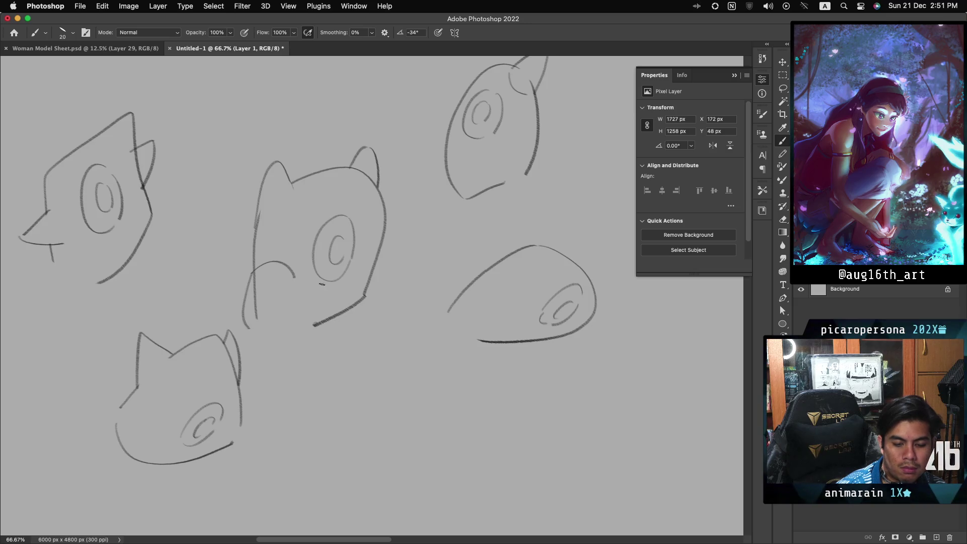
{"action": "key", "text": "ctrl+z"}
{"action": "key", "text": "ctrl+z"}
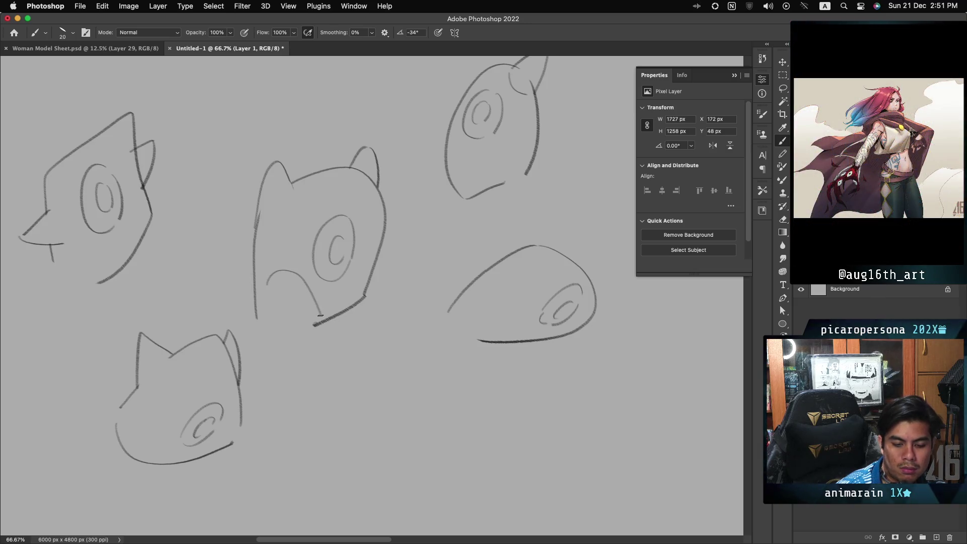
{"action": "left_click_drag", "start_coordinate": [267, 283], "coordinate": [319, 315]}
{"action": "mouse_move", "coordinate": [263, 296]}
{"action": "left_mouse_down"}
{"action": "mouse_move", "coordinate": [286, 351]}
{"action": "mouse_move", "coordinate": [317, 327]}
{"action": "left_mouse_up"}
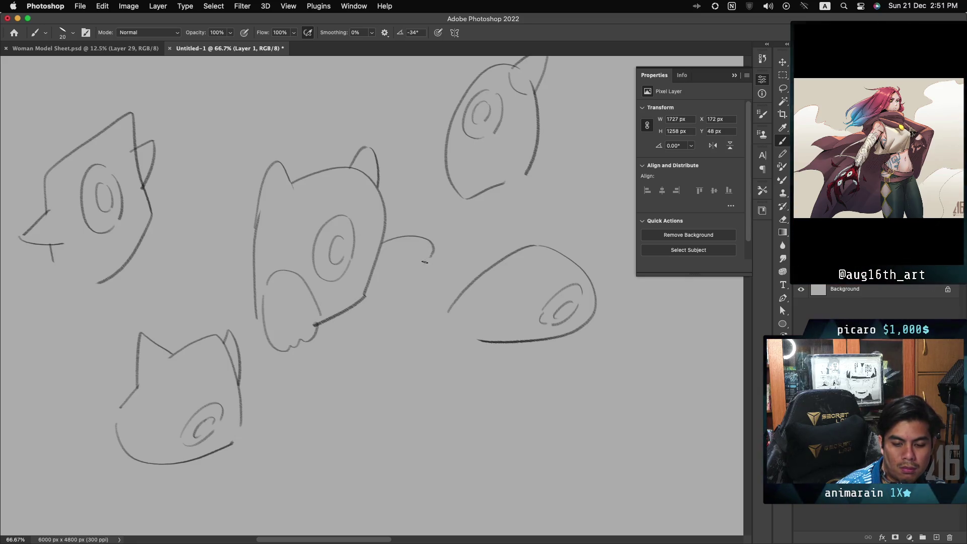
Close the shape right of the middle head, add a spiky fin and a long left cheek line
{"action": "left_click_drag", "start_coordinate": [428, 262], "coordinate": [373, 280]}
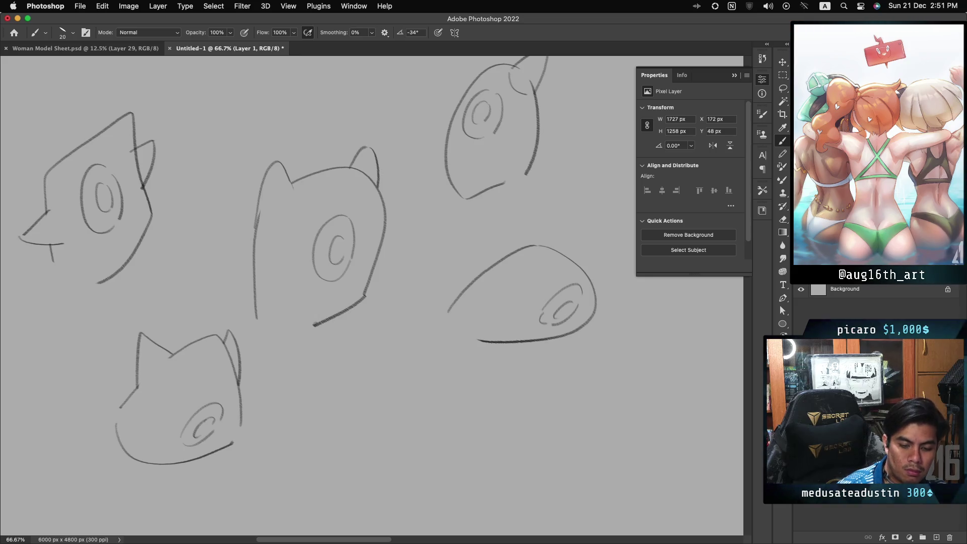
{"action": "left_click_drag", "start_coordinate": [385, 218], "coordinate": [410, 267]}
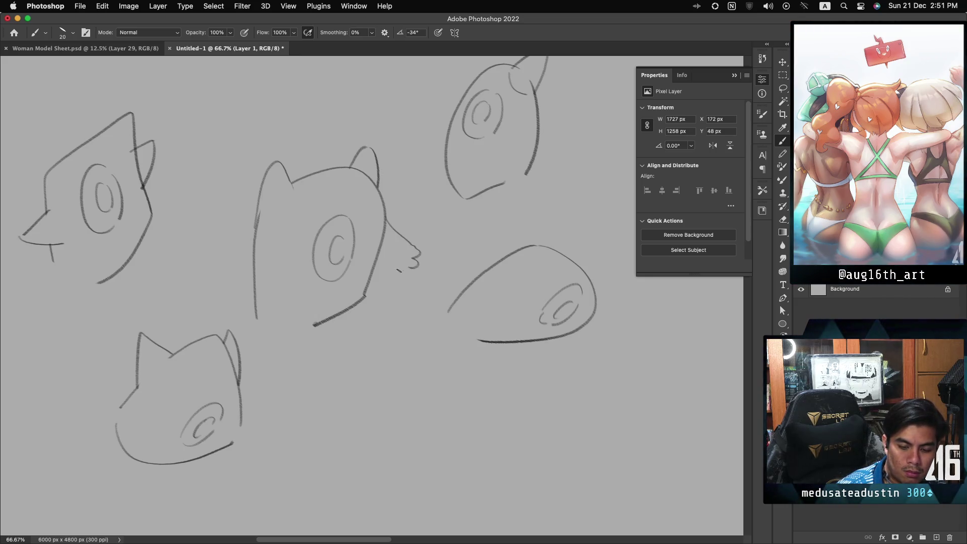
{"action": "mouse_move", "coordinate": [257, 237]}
{"action": "left_mouse_down"}
{"action": "mouse_move", "coordinate": [232, 306]}
{"action": "mouse_move", "coordinate": [284, 313]}
{"action": "mouse_move", "coordinate": [252, 326]}
{"action": "left_mouse_up"}
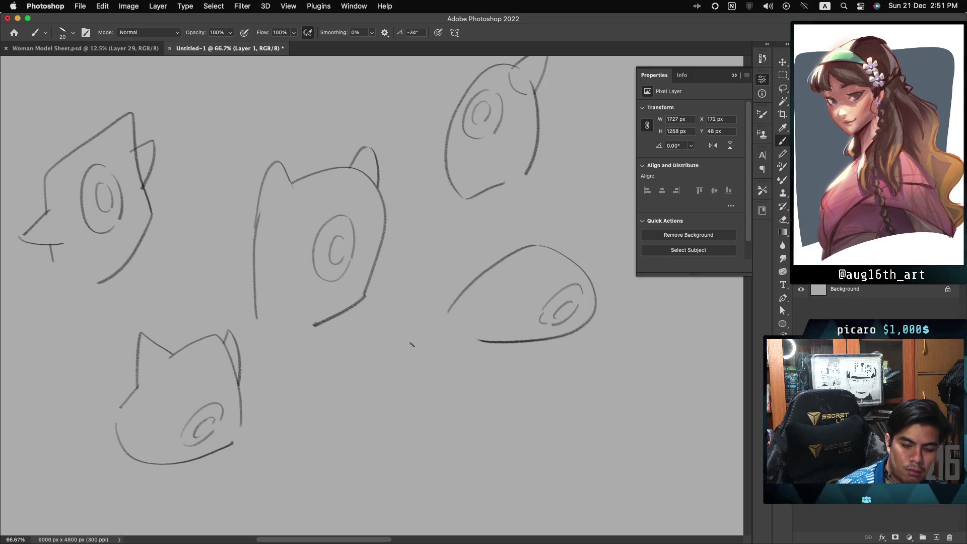
Sketch rounded ear shapes on both sides of the top head and a chin curve under the big head
{"action": "left_click_drag", "start_coordinate": [410, 353], "coordinate": [244, 382]}
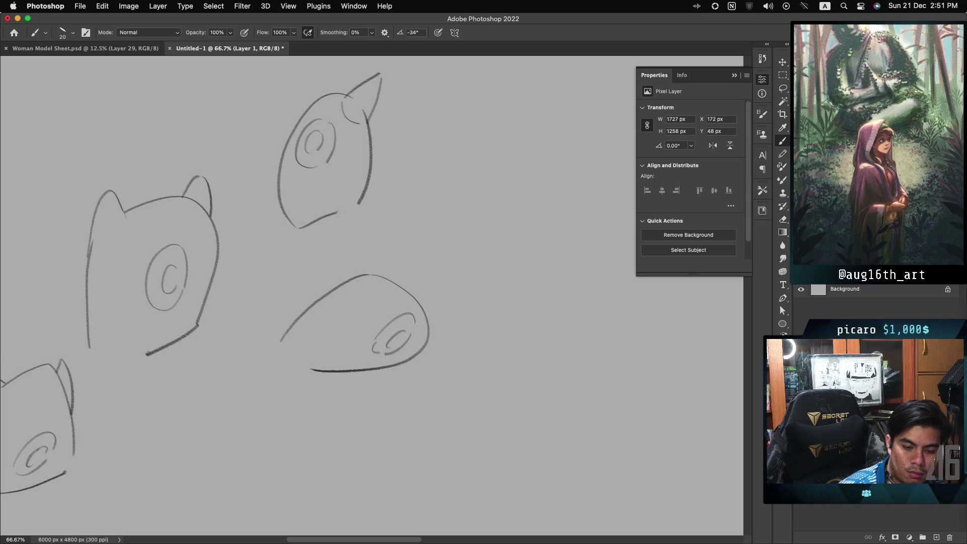
{"action": "left_click_drag", "start_coordinate": [365, 135], "coordinate": [383, 126]}
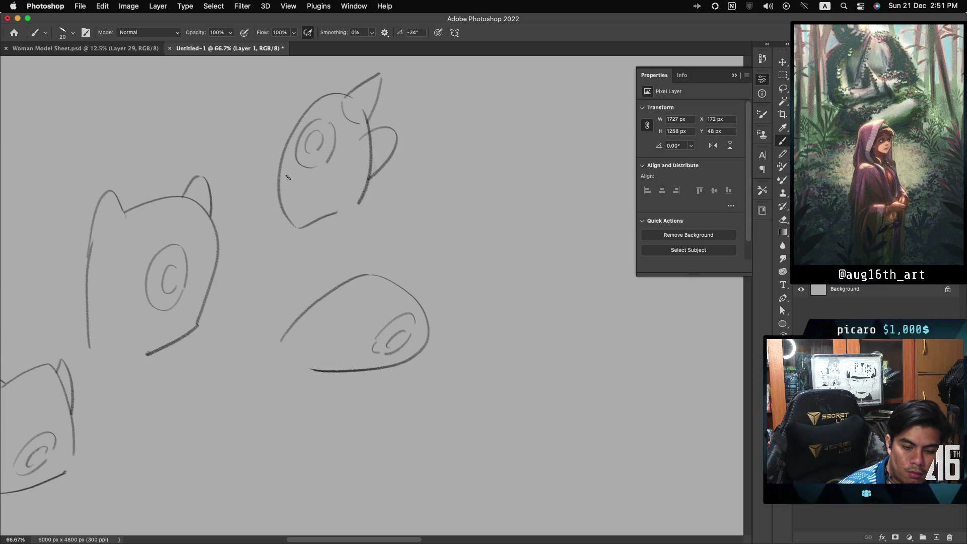
{"action": "mouse_move", "coordinate": [272, 149]}
{"action": "left_mouse_down"}
{"action": "mouse_move", "coordinate": [281, 154]}
{"action": "mouse_move", "coordinate": [276, 204]}
{"action": "left_mouse_up"}
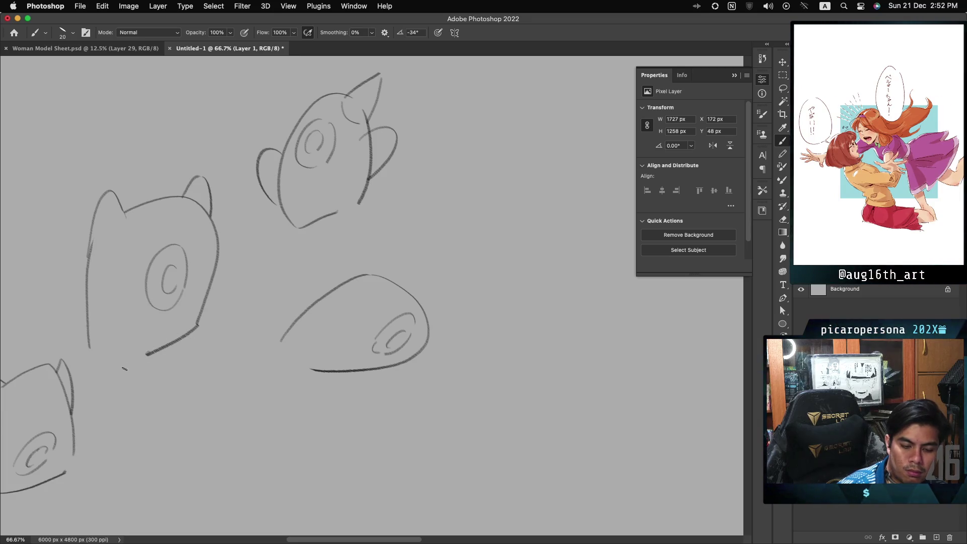
{"action": "left_click_drag", "start_coordinate": [122, 369], "coordinate": [179, 346]}
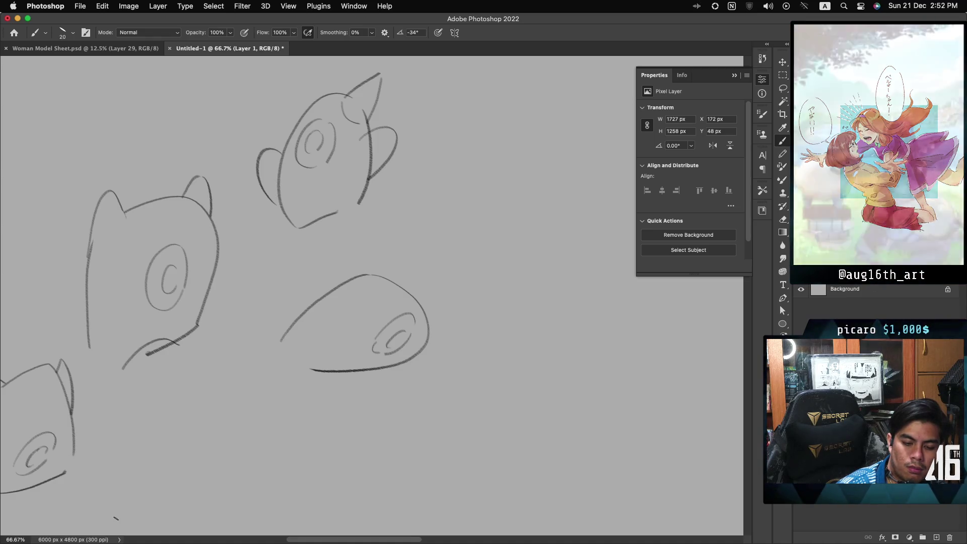
Undo the old chin line and draw new curved left and right jaw strokes on the bottom-left head
{"action": "scroll", "coordinate": [372, 296], "scroll_direction": "left", "scroll_amount": 8}
{"action": "scroll", "coordinate": [372, 295], "scroll_direction": "down", "scroll_amount": 3}
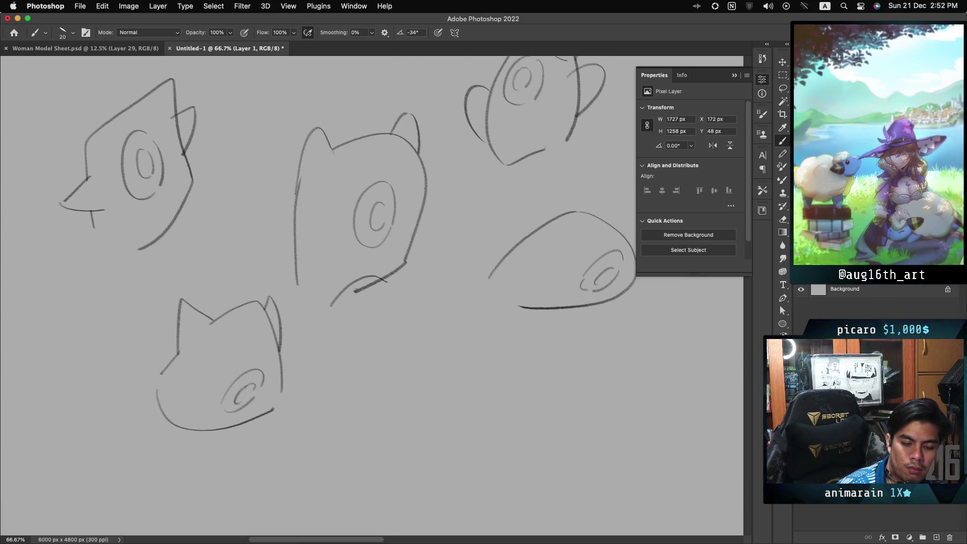
{"action": "scroll", "coordinate": [372, 295], "scroll_direction": "up", "scroll_amount": 3}
{"action": "scroll", "coordinate": [372, 296], "scroll_direction": "right", "scroll_amount": 3}
{"action": "scroll", "coordinate": [371, 296], "scroll_direction": "left", "scroll_amount": 3}
{"action": "scroll", "coordinate": [372, 295], "scroll_direction": "down", "scroll_amount": 1}
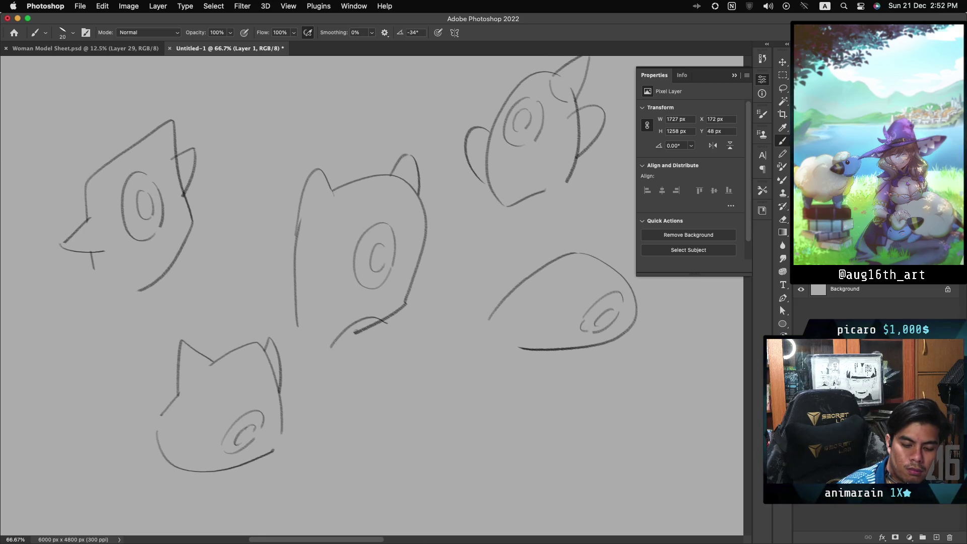
{"action": "key", "text": "ctrl+z"}
{"action": "mouse_move", "coordinate": [157, 445]}
{"action": "left_mouse_down"}
{"action": "mouse_move", "coordinate": [181, 478]}
{"action": "mouse_move", "coordinate": [154, 491]}
{"action": "left_mouse_up"}
{"action": "left_click_drag", "start_coordinate": [278, 446], "coordinate": [253, 489]}
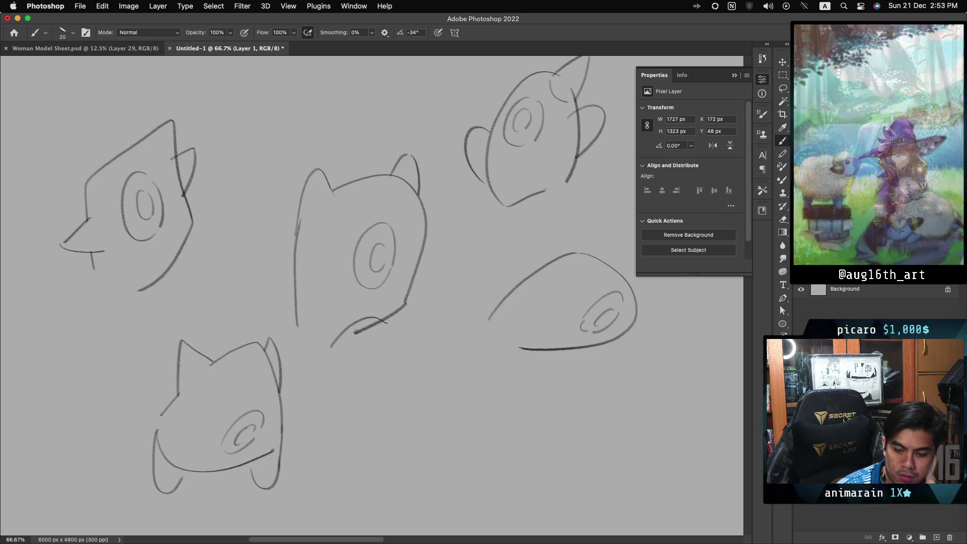
{"action": "scroll", "coordinate": [372, 292], "scroll_direction": "right", "scroll_amount": 3}
{"action": "scroll", "coordinate": [372, 292], "scroll_direction": "down", "scroll_amount": 2}
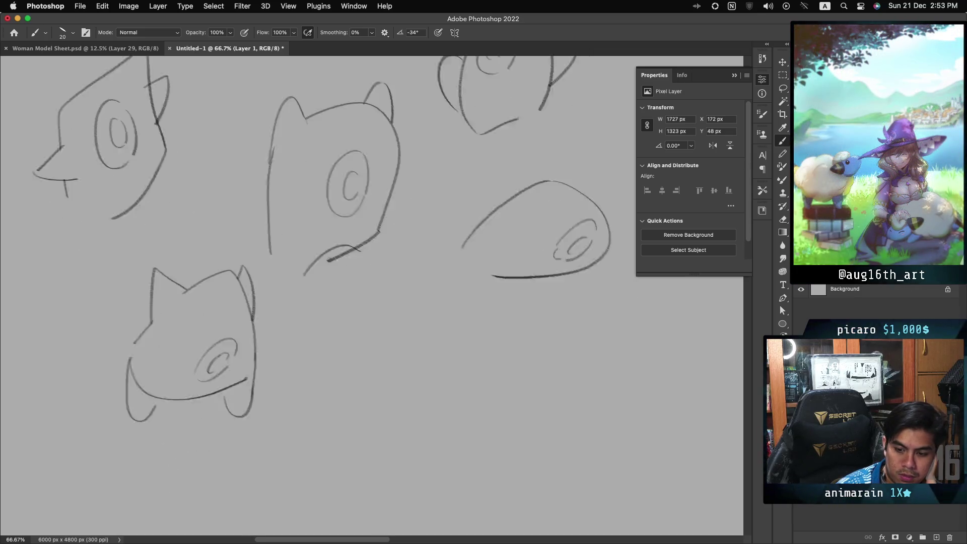
Draw a pointed right ear on the rounded right-hand head
{"action": "scroll", "coordinate": [373, 292], "scroll_direction": "up", "scroll_amount": 2}
{"action": "scroll", "coordinate": [372, 292], "scroll_direction": "left", "scroll_amount": 1}
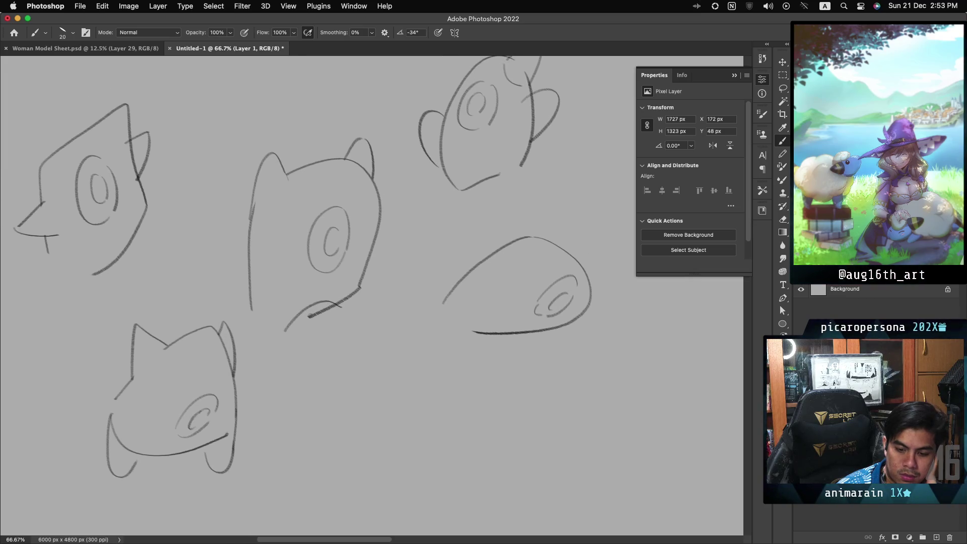
{"action": "left_click_drag", "start_coordinate": [569, 247], "coordinate": [592, 261]}
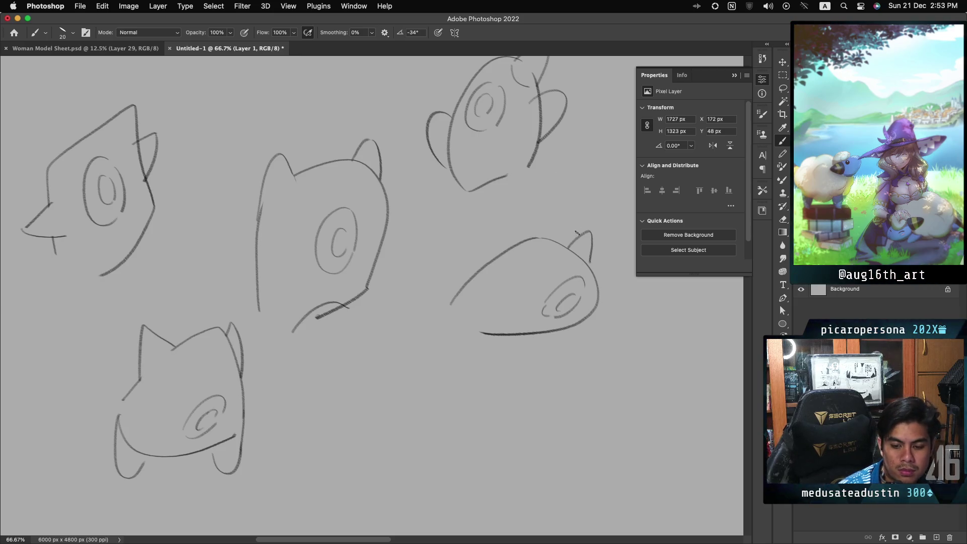
{"action": "left_click_drag", "start_coordinate": [568, 245], "coordinate": [591, 262]}
Sketch the left ear arc on the right-hand head, retrying it until it sits right
{"action": "left_click_drag", "start_coordinate": [458, 289], "coordinate": [506, 256]}
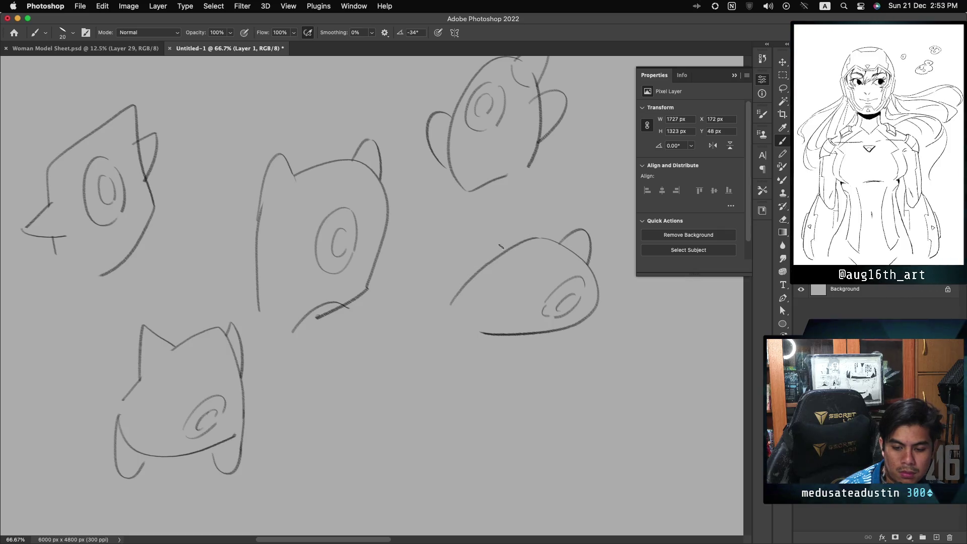
{"action": "key", "text": "ctrl+z"}
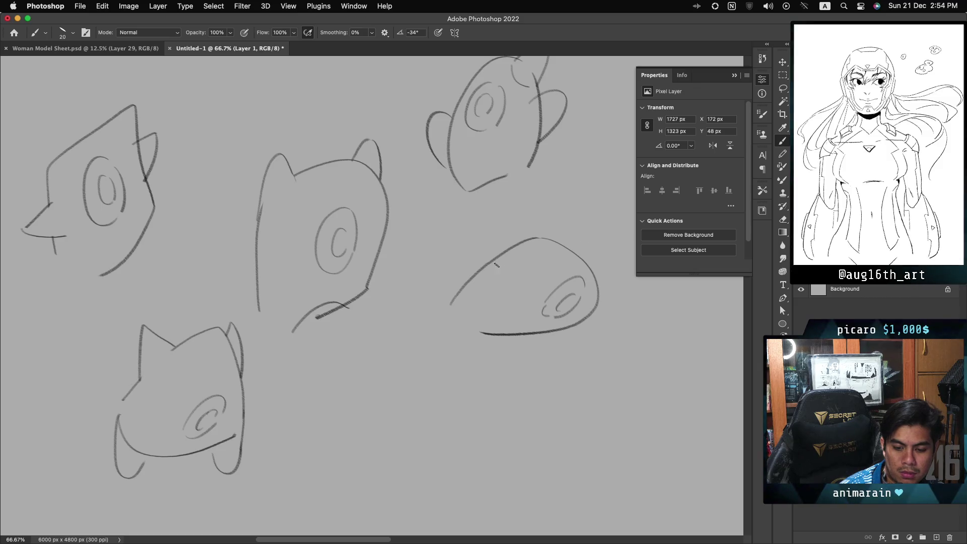
{"action": "left_click_drag", "start_coordinate": [473, 289], "coordinate": [511, 259]}
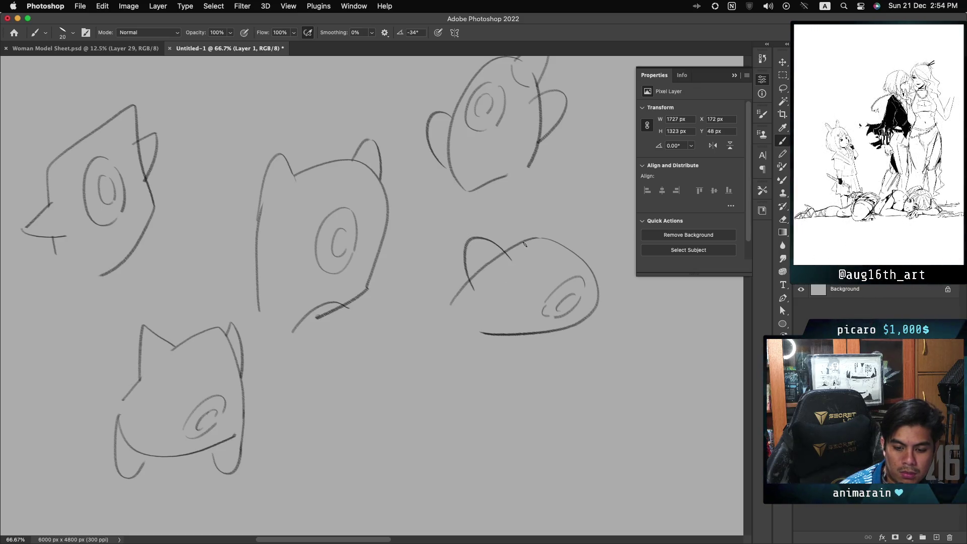
{"action": "key", "text": "ctrl+z"}
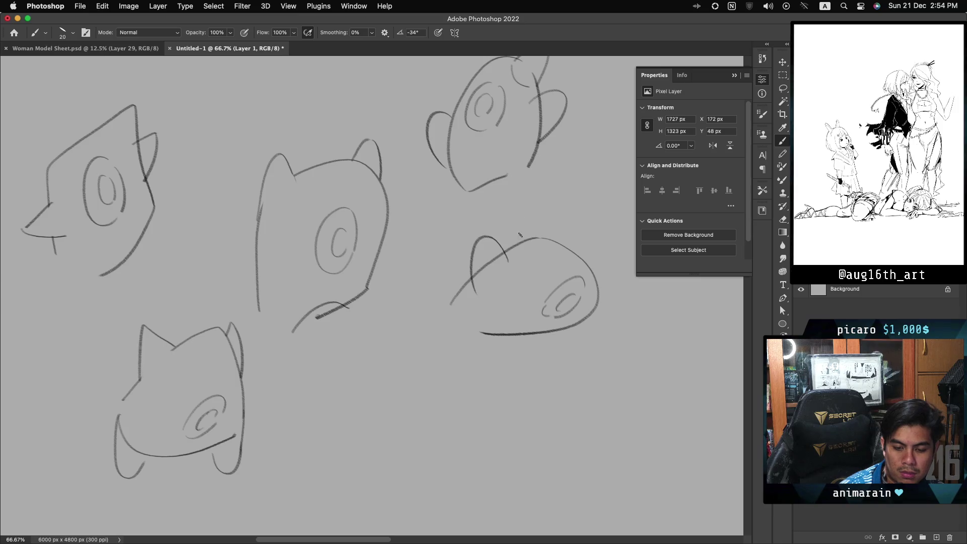
{"action": "left_click_drag", "start_coordinate": [471, 288], "coordinate": [506, 254]}
{"action": "left_click_drag", "start_coordinate": [468, 280], "coordinate": [510, 253]}
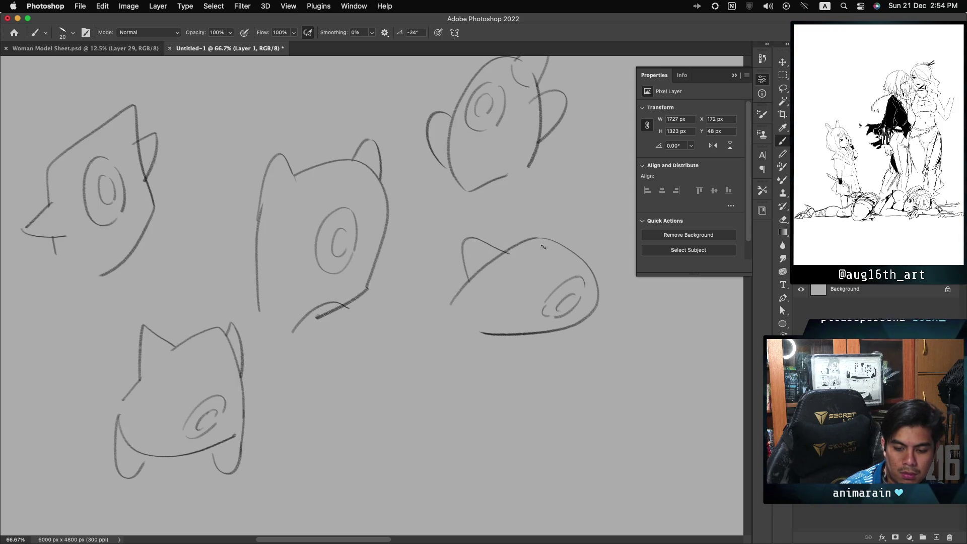
Redraw the ear edge more upright and retrace the cat head's left side
{"action": "left_click_drag", "start_coordinate": [569, 246], "coordinate": [592, 229]}
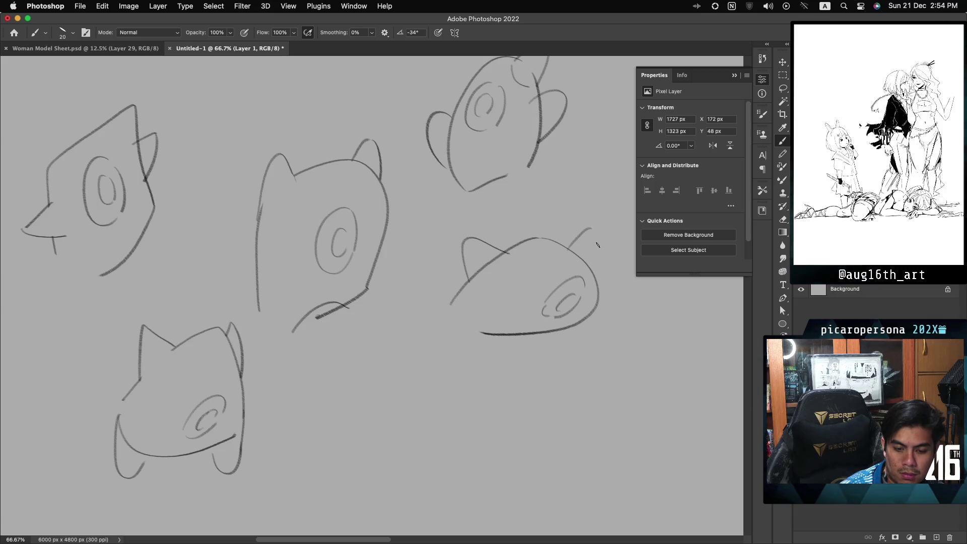
{"action": "key", "text": "cmd+z"}
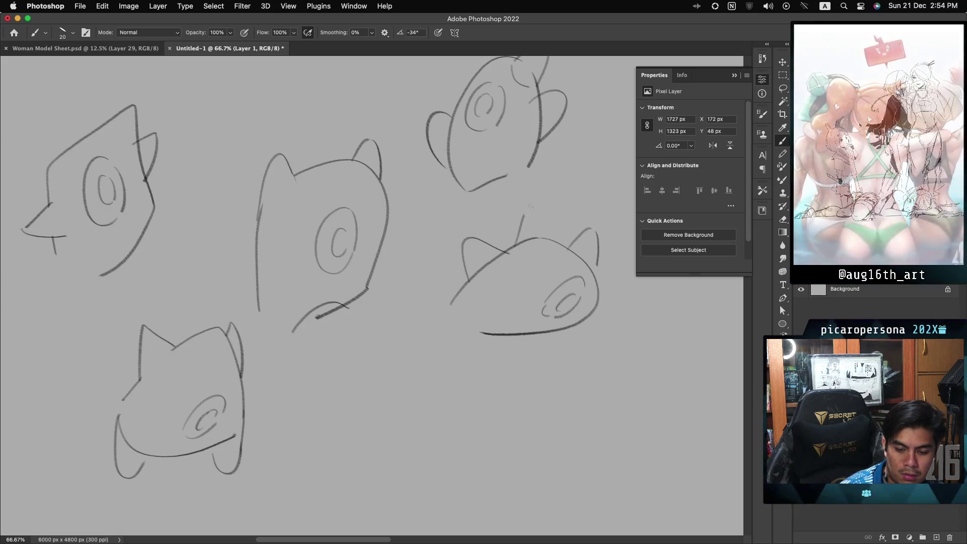
{"action": "mouse_move", "coordinate": [517, 240]}
{"action": "left_mouse_down"}
{"action": "mouse_move", "coordinate": [522, 216]}
{"action": "mouse_move", "coordinate": [542, 210]}
{"action": "left_mouse_up"}
{"action": "key", "text": "super+z"}
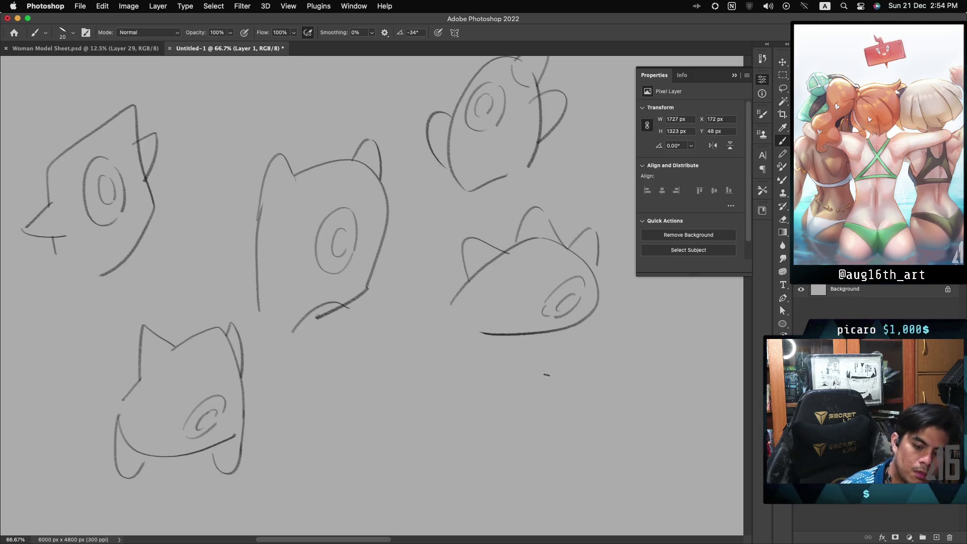
{"action": "left_click_drag", "start_coordinate": [533, 222], "coordinate": [486, 290]}
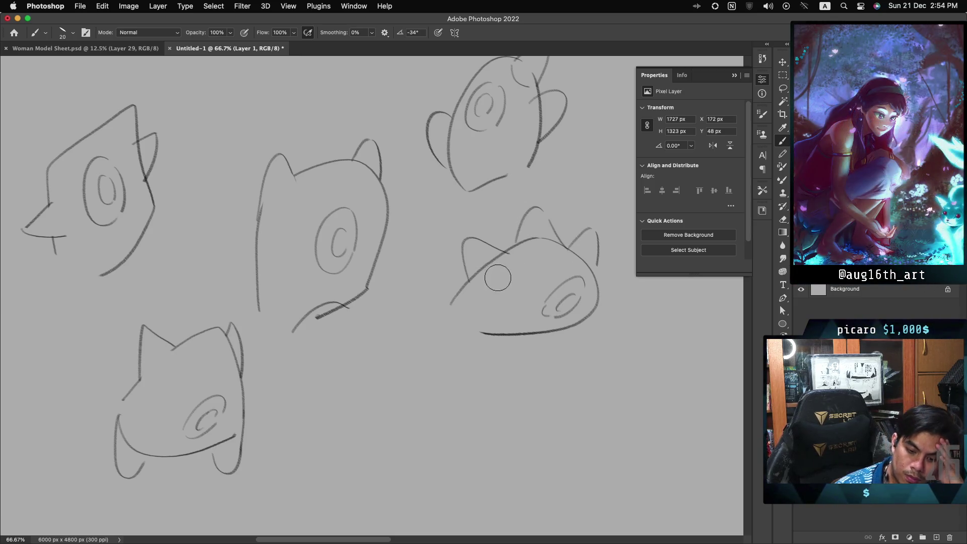
{"action": "key", "text": "ctrl+z"}
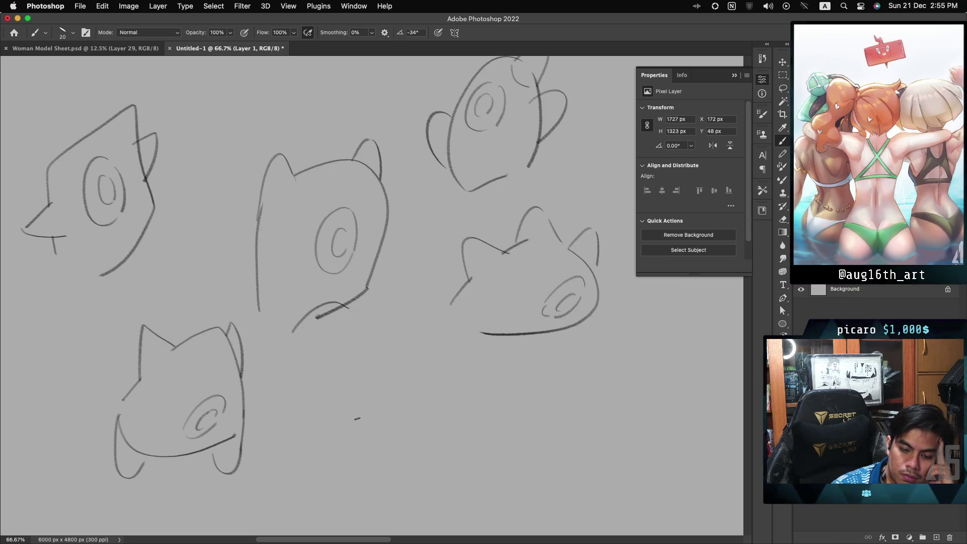
Outline a new smaller head at the bottom centre, below the others
{"action": "left_click_drag", "start_coordinate": [336, 425], "coordinate": [411, 352]}
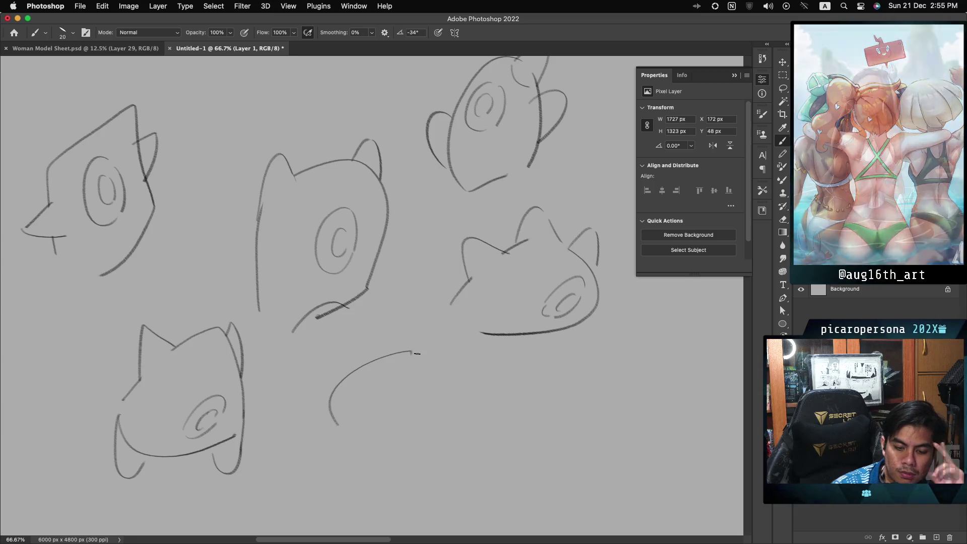
{"action": "left_click_drag", "start_coordinate": [412, 349], "coordinate": [410, 401]}
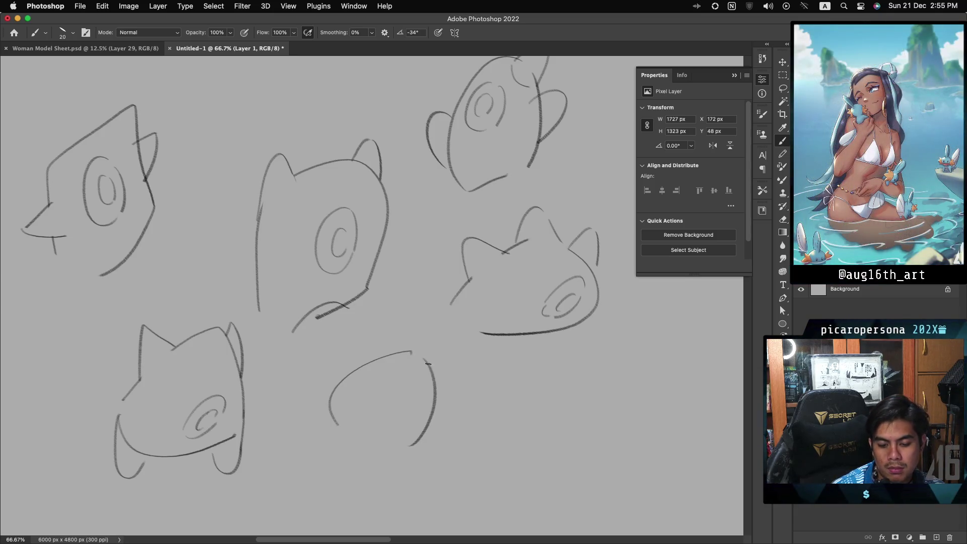
{"action": "left_click_drag", "start_coordinate": [441, 375], "coordinate": [404, 409]}
{"action": "mouse_move", "coordinate": [396, 406]}
{"action": "left_mouse_down"}
{"action": "mouse_move", "coordinate": [364, 407]}
{"action": "mouse_move", "coordinate": [413, 413]}
{"action": "mouse_move", "coordinate": [402, 445]}
{"action": "left_mouse_up"}
{"action": "key", "text": "ctrl+z"}
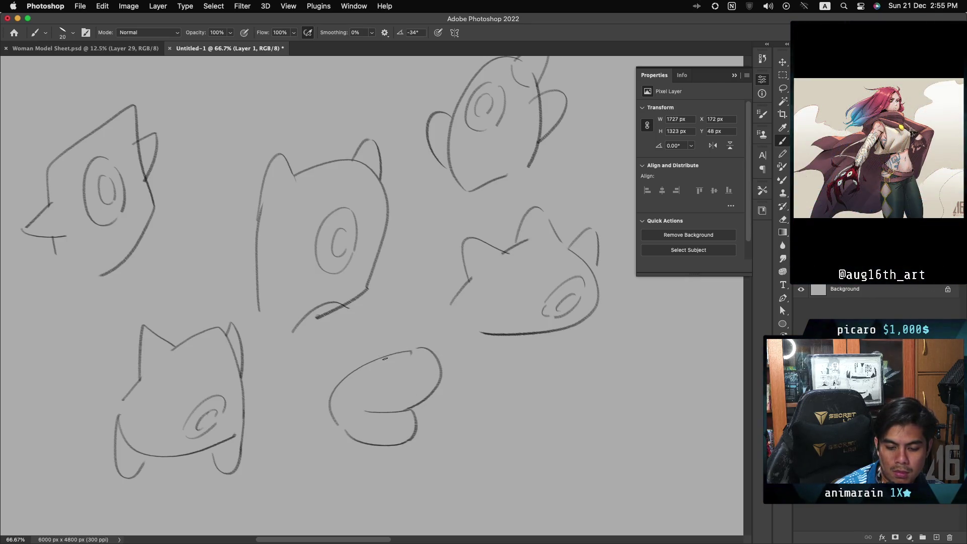
{"action": "key", "text": "ctrl+z"}
{"action": "mouse_move", "coordinate": [383, 392]}
{"action": "left_mouse_down"}
{"action": "mouse_move", "coordinate": [375, 405]}
{"action": "mouse_move", "coordinate": [424, 387]}
{"action": "mouse_move", "coordinate": [406, 401]}
{"action": "left_mouse_up"}
{"action": "key", "text": "ctrl+z"}
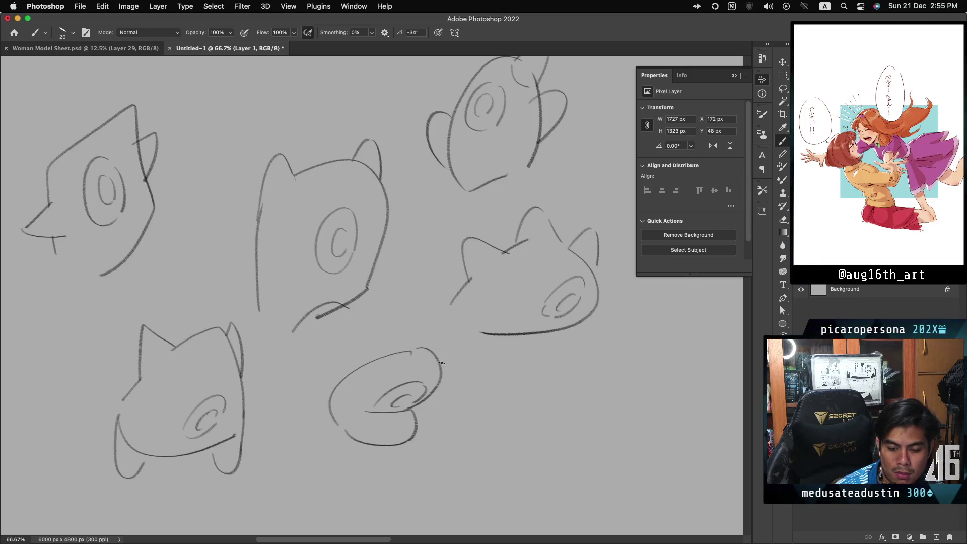
Add pointed ears on top of the lower-middle head, discarding a beak attempt
{"action": "left_click_drag", "start_coordinate": [438, 362], "coordinate": [433, 387]}
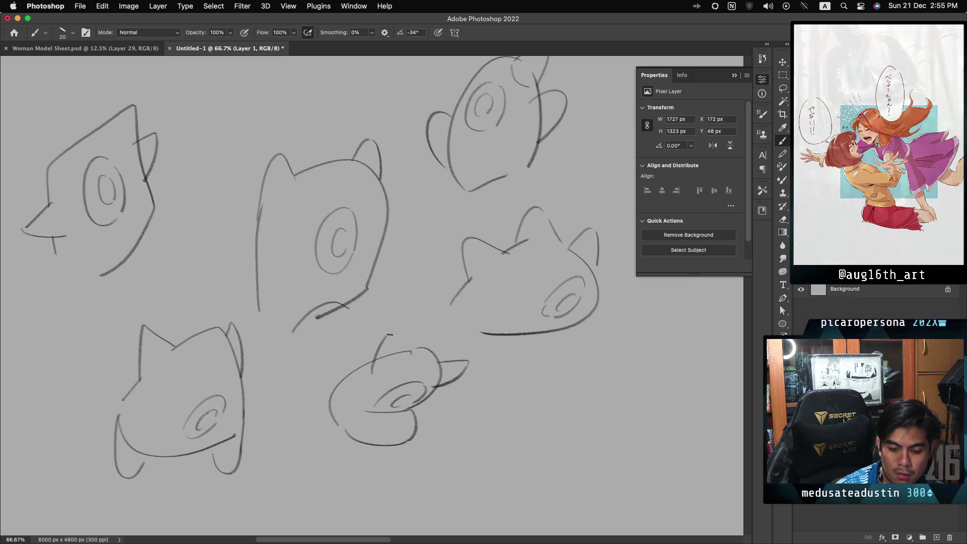
{"action": "left_click_drag", "start_coordinate": [372, 374], "coordinate": [405, 363]}
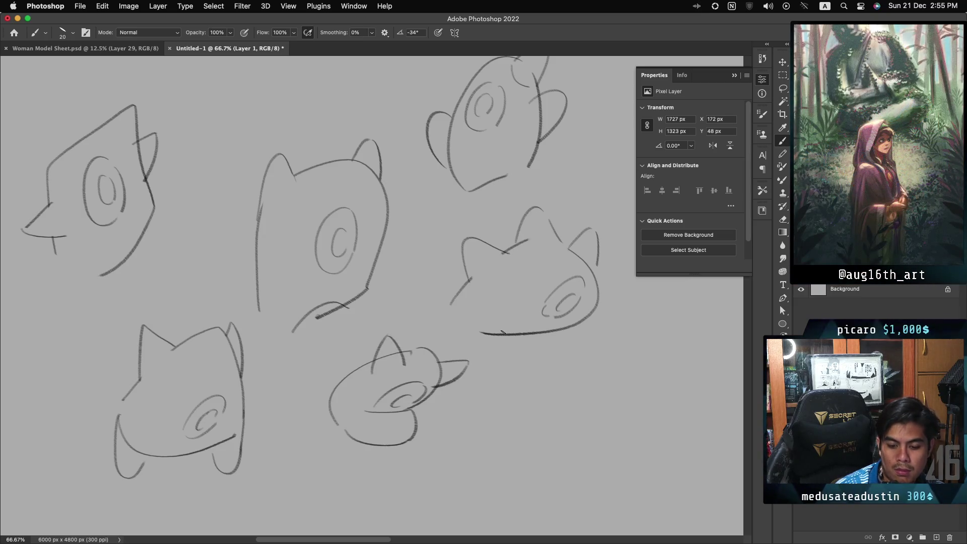
{"action": "key", "text": "ctrl+z"}
{"action": "key", "text": "ctrl+z"}
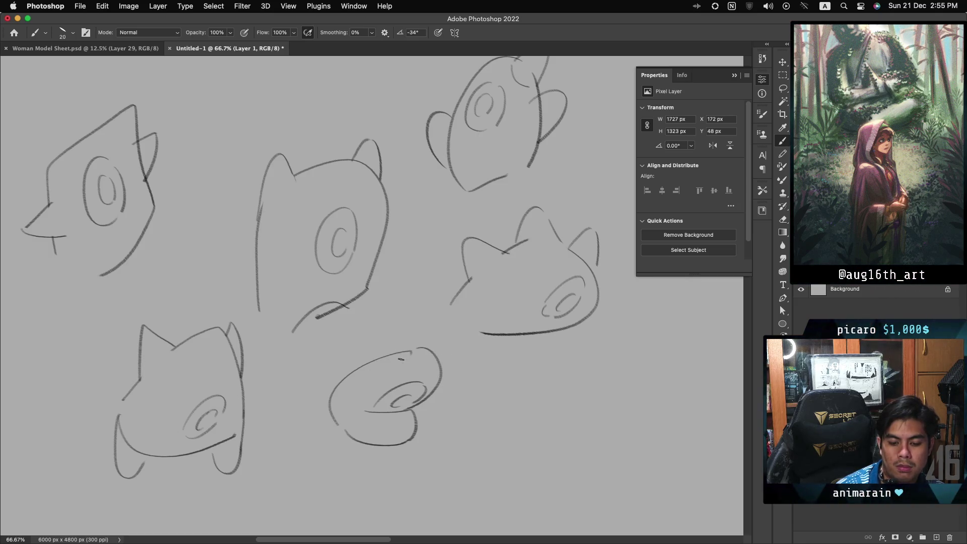
{"action": "left_click_drag", "start_coordinate": [364, 372], "coordinate": [395, 361]}
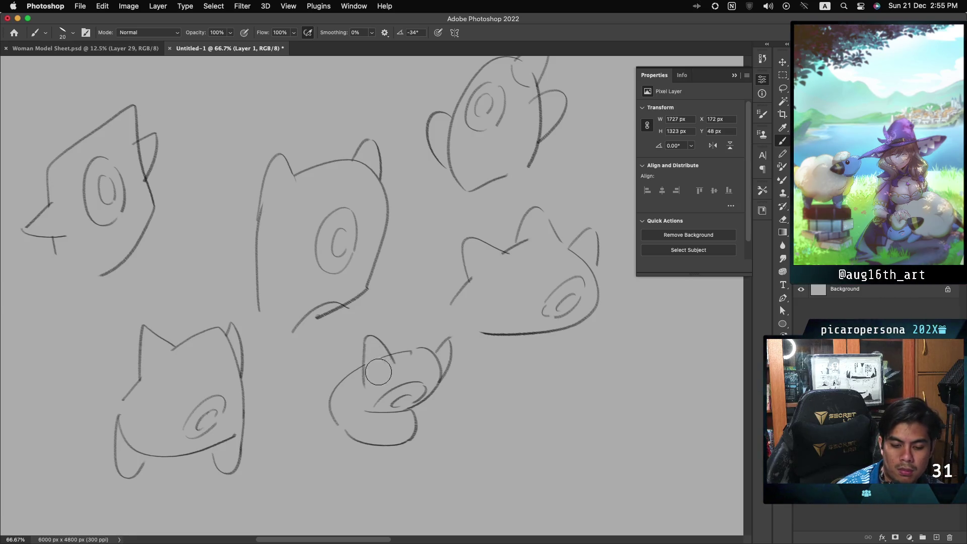
{"action": "left_click_drag", "start_coordinate": [365, 365], "coordinate": [382, 357]}
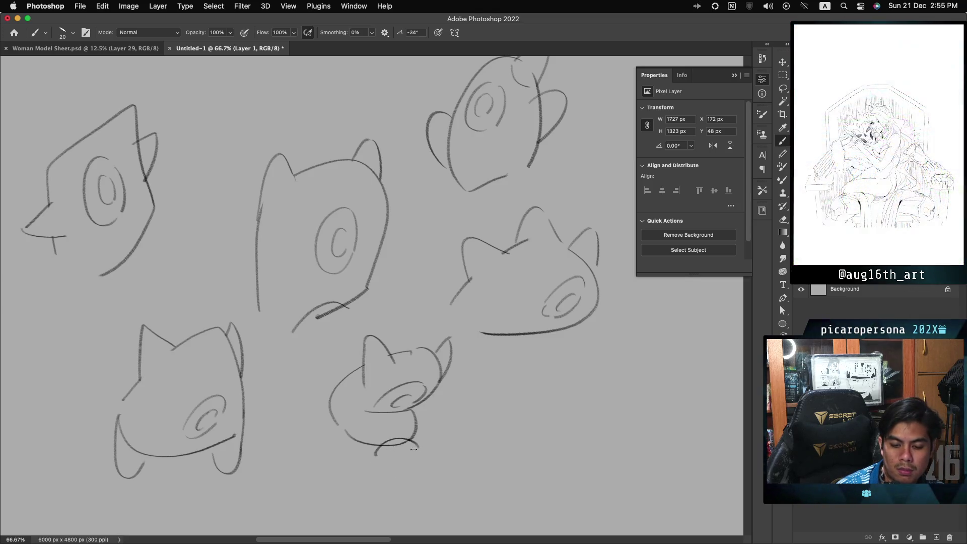
Curve the lower-middle head's bottom outline and touch up the chins
{"action": "left_click_drag", "start_coordinate": [382, 447], "coordinate": [423, 443]}
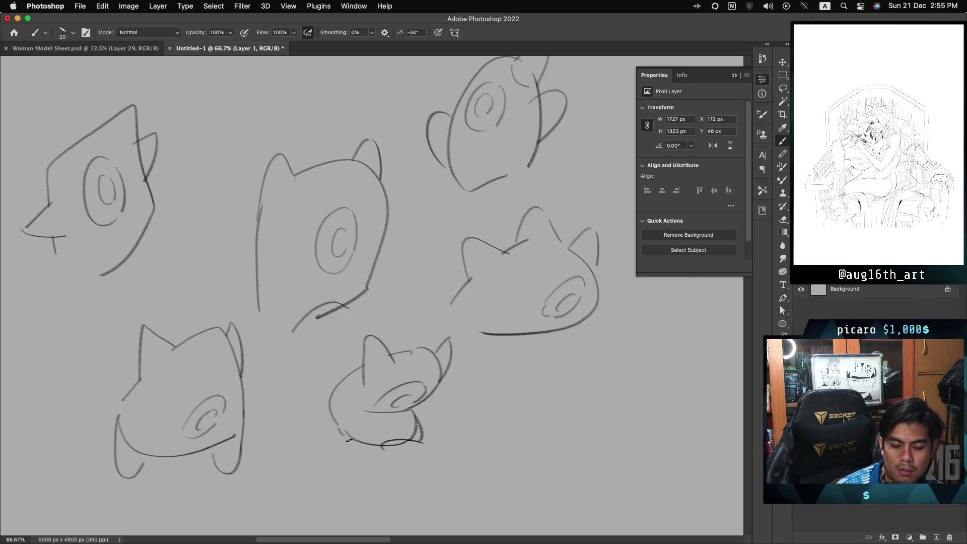
{"action": "left_click_drag", "start_coordinate": [347, 436], "coordinate": [375, 450]}
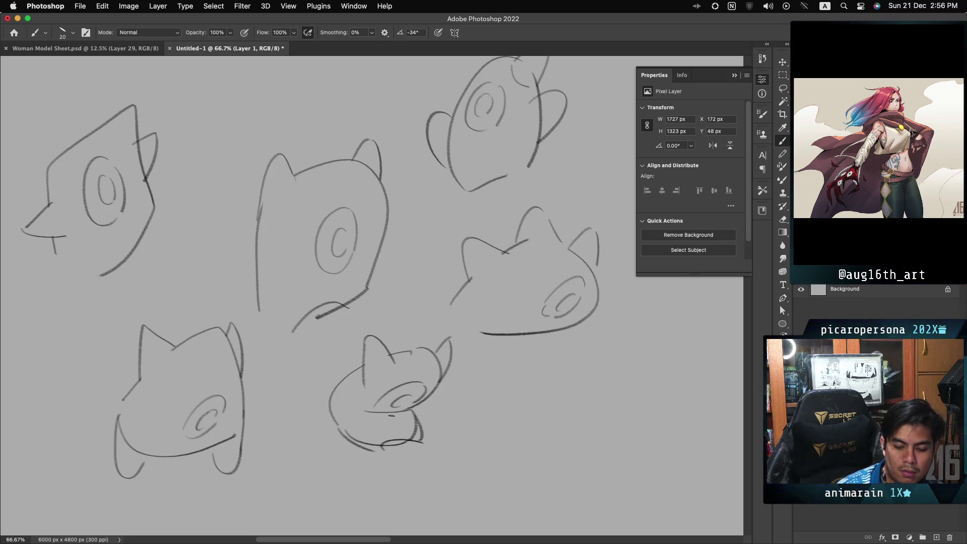
{"action": "left_click_drag", "start_coordinate": [409, 411], "coordinate": [379, 420]}
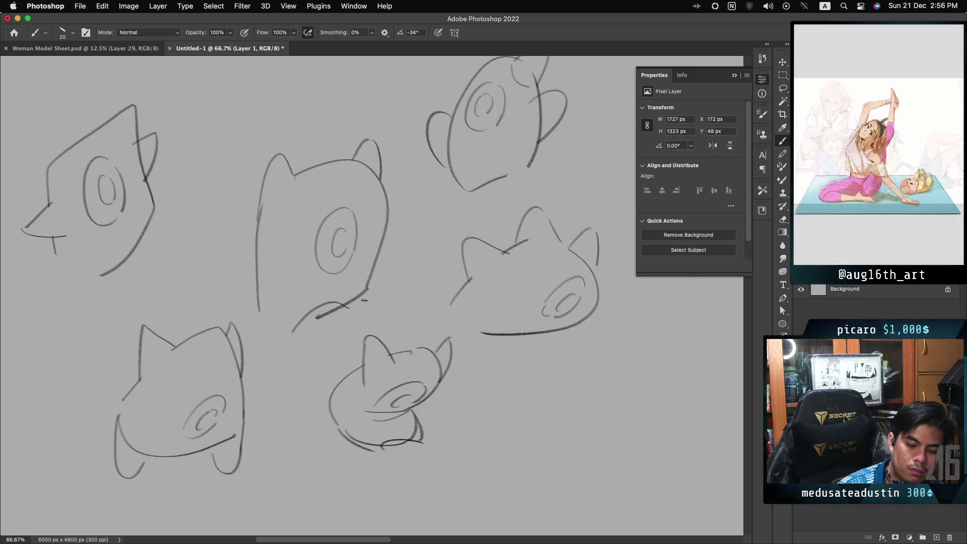
{"action": "left_click_drag", "start_coordinate": [368, 299], "coordinate": [358, 307]}
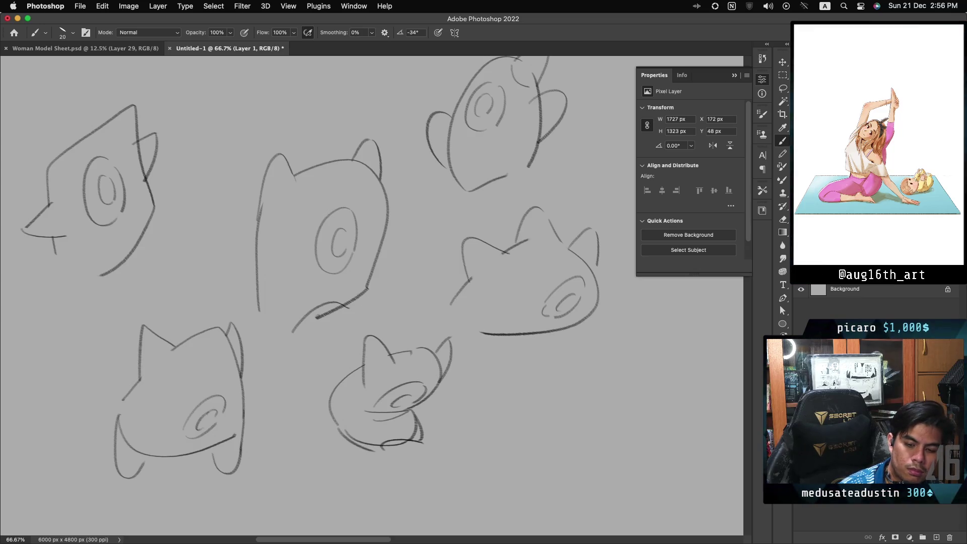
Give the new dome-shaped top head a longer base line
{"action": "scroll", "coordinate": [372, 282], "scroll_direction": "left", "scroll_amount": 5}
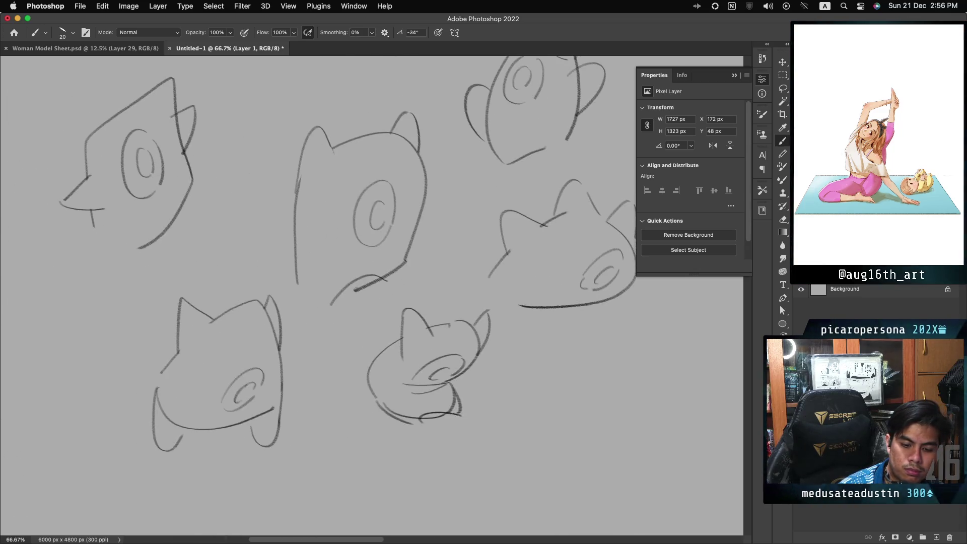
{"action": "scroll", "coordinate": [373, 282], "scroll_direction": "up", "scroll_amount": 3}
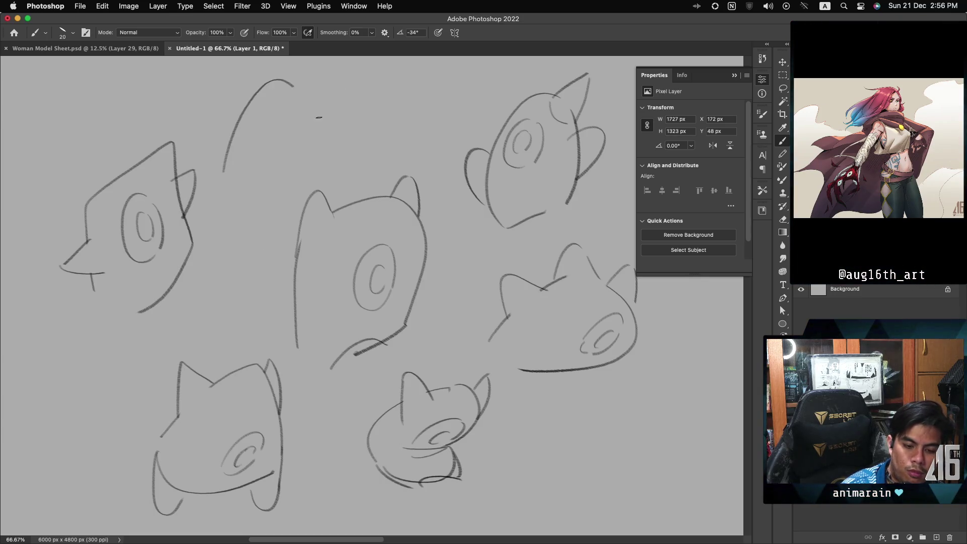
{"action": "key", "text": "ctrl+z"}
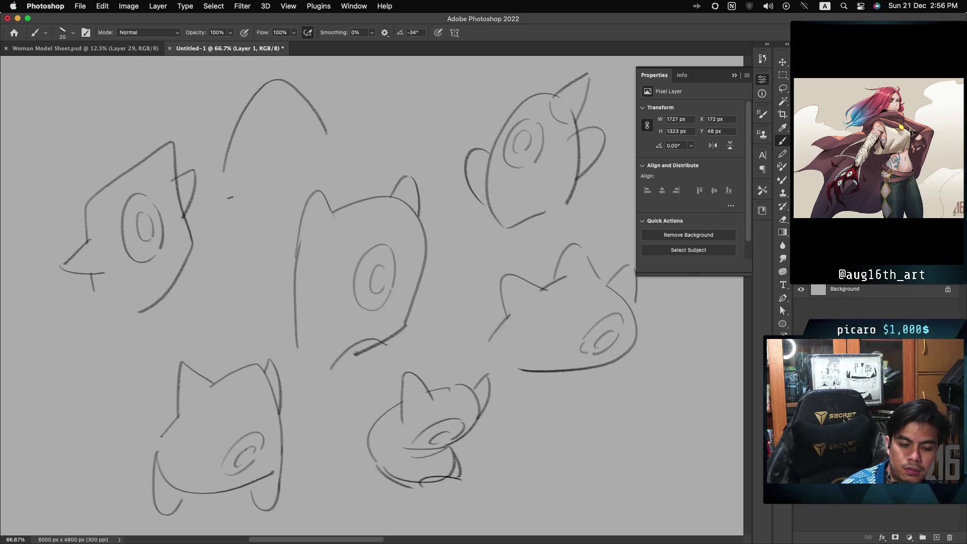
{"action": "left_click_drag", "start_coordinate": [224, 188], "coordinate": [332, 171]}
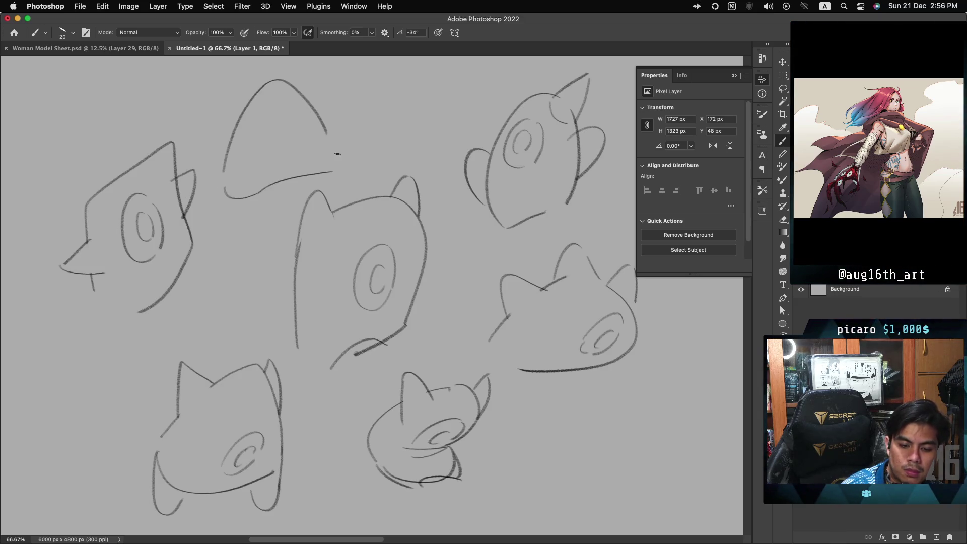
{"action": "left_click_drag", "start_coordinate": [260, 110], "coordinate": [240, 142]}
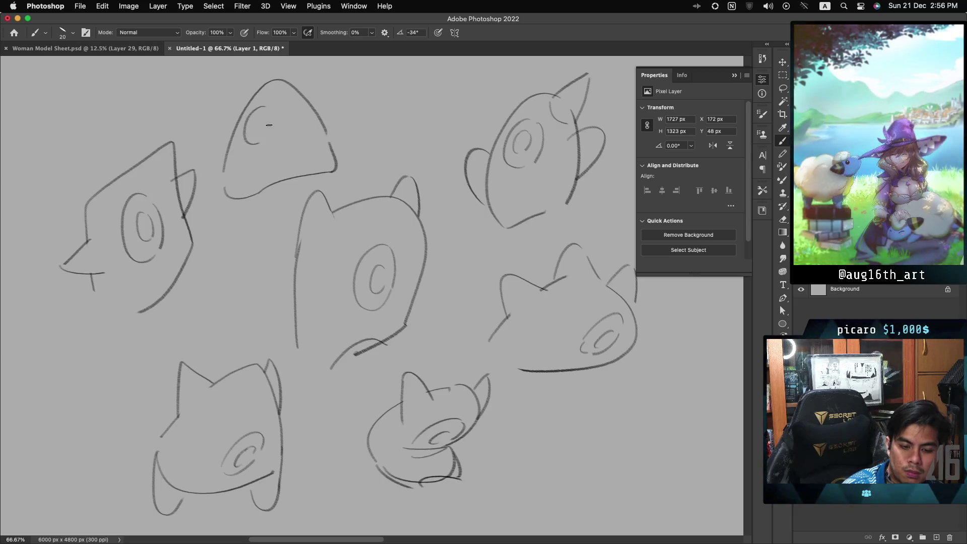
{"action": "key", "text": "ctrl+z"}
Draw an oval eye inside the dome head, removing the stray arch and wavy mouth
{"action": "mouse_move", "coordinate": [263, 112]}
{"action": "left_mouse_down"}
{"action": "mouse_move", "coordinate": [251, 152]}
{"action": "mouse_move", "coordinate": [266, 120]}
{"action": "left_mouse_up"}
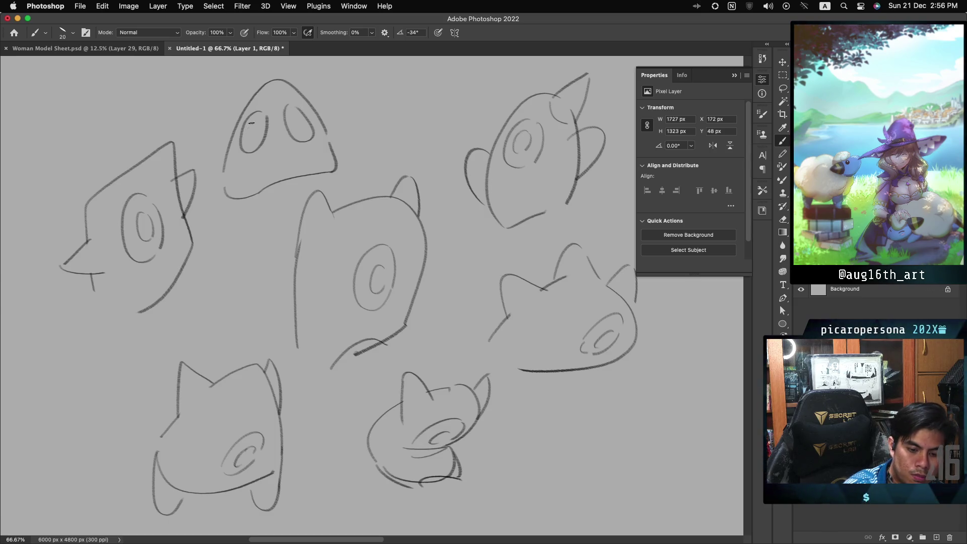
{"action": "mouse_move", "coordinate": [248, 141]}
{"action": "left_mouse_down"}
{"action": "mouse_move", "coordinate": [251, 124]}
{"action": "mouse_move", "coordinate": [355, 106]}
{"action": "left_mouse_up"}
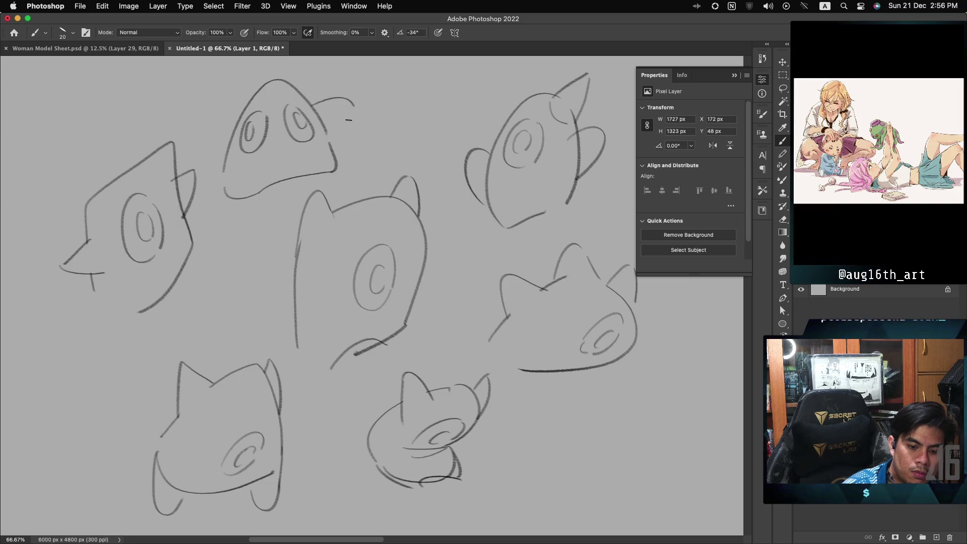
{"action": "key", "text": "ctrl+z"}
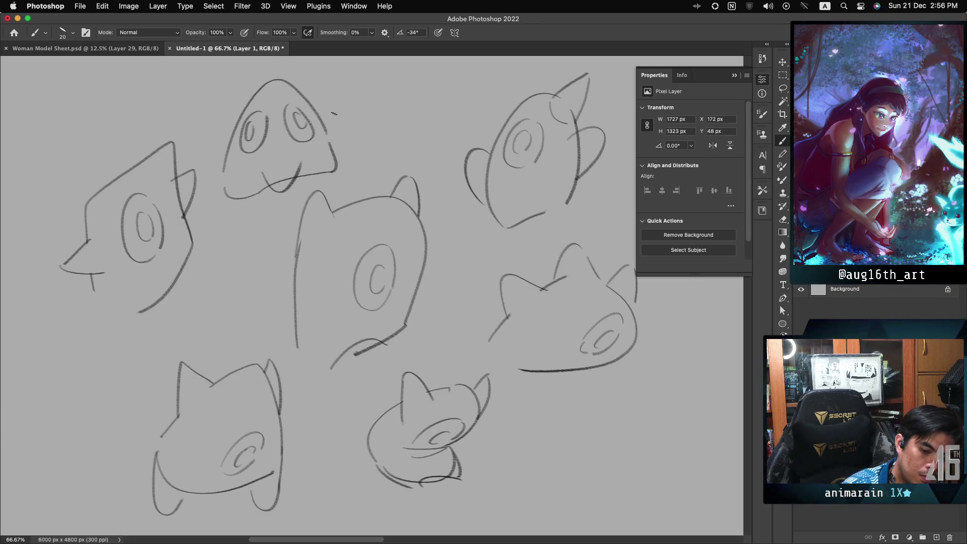
{"action": "key", "text": "ctrl+z"}
Add an ear on each side of the dome head
{"action": "left_click_drag", "start_coordinate": [319, 116], "coordinate": [347, 126]}
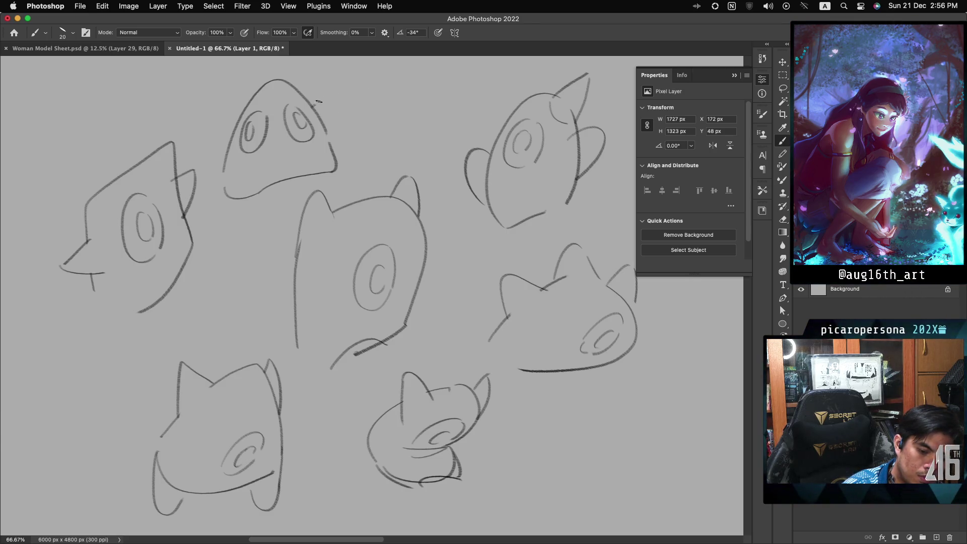
{"action": "mouse_move", "coordinate": [238, 122]}
{"action": "left_mouse_down"}
{"action": "mouse_move", "coordinate": [220, 124]}
{"action": "mouse_move", "coordinate": [224, 160]}
{"action": "left_mouse_up"}
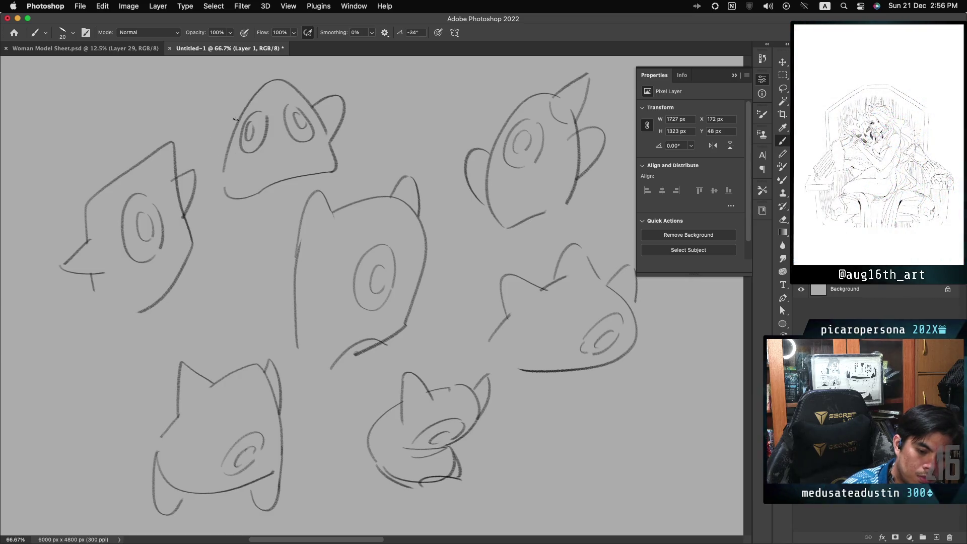
{"action": "left_click_drag", "start_coordinate": [236, 123], "coordinate": [224, 169]}
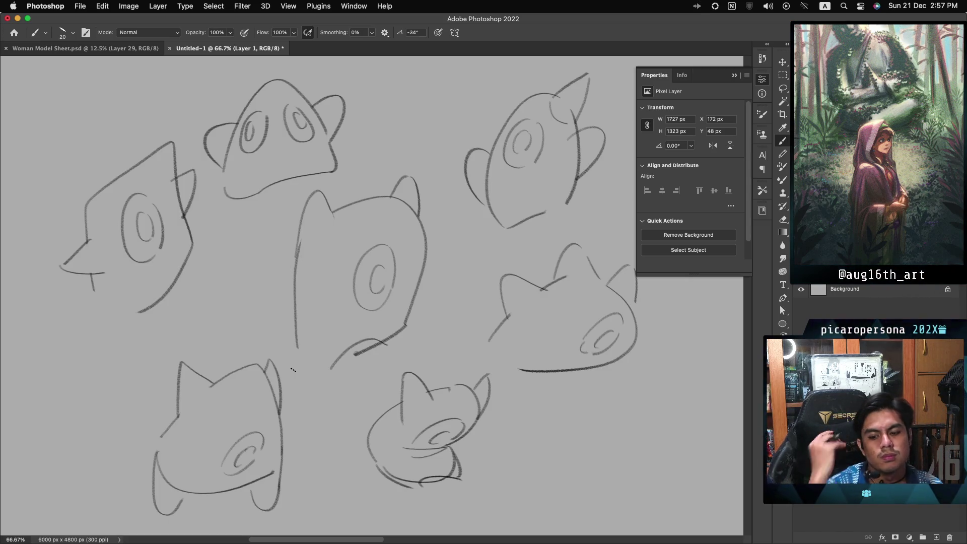
{"action": "scroll", "coordinate": [372, 293], "scroll_direction": "down", "scroll_amount": 3}
{"action": "scroll", "coordinate": [372, 293], "scroll_direction": "right", "scroll_amount": 6}
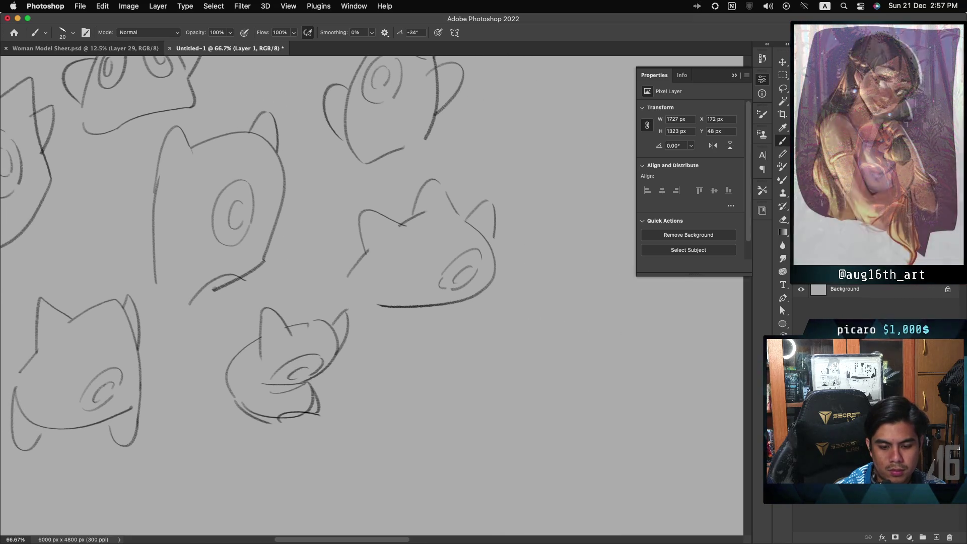
Close the bottom-right blob head's left side and bottom edge
{"action": "scroll", "coordinate": [372, 293], "scroll_direction": "left", "scroll_amount": 2}
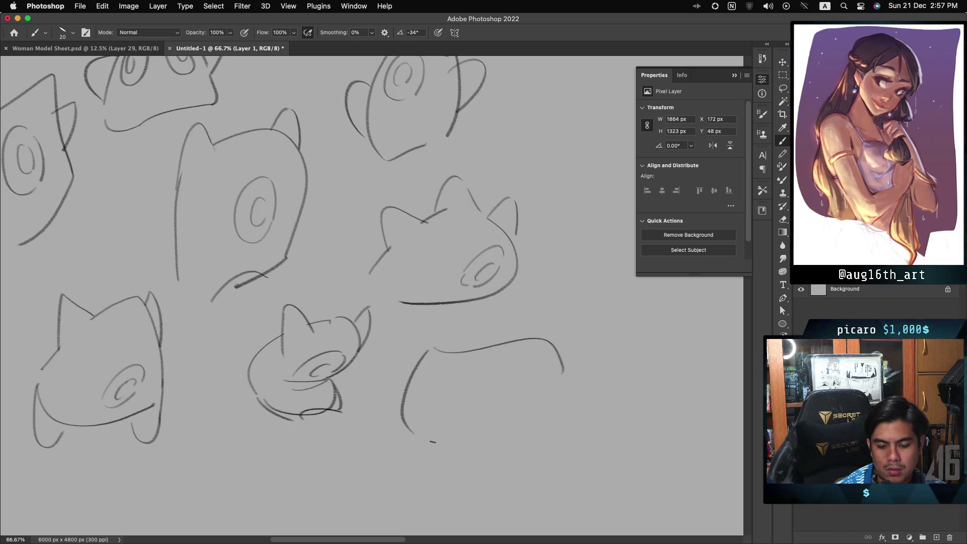
{"action": "left_click_drag", "start_coordinate": [428, 348], "coordinate": [414, 433]}
{"action": "mouse_move", "coordinate": [423, 443]}
{"action": "left_mouse_down"}
{"action": "mouse_move", "coordinate": [458, 453]}
{"action": "mouse_move", "coordinate": [537, 440]}
{"action": "left_mouse_up"}
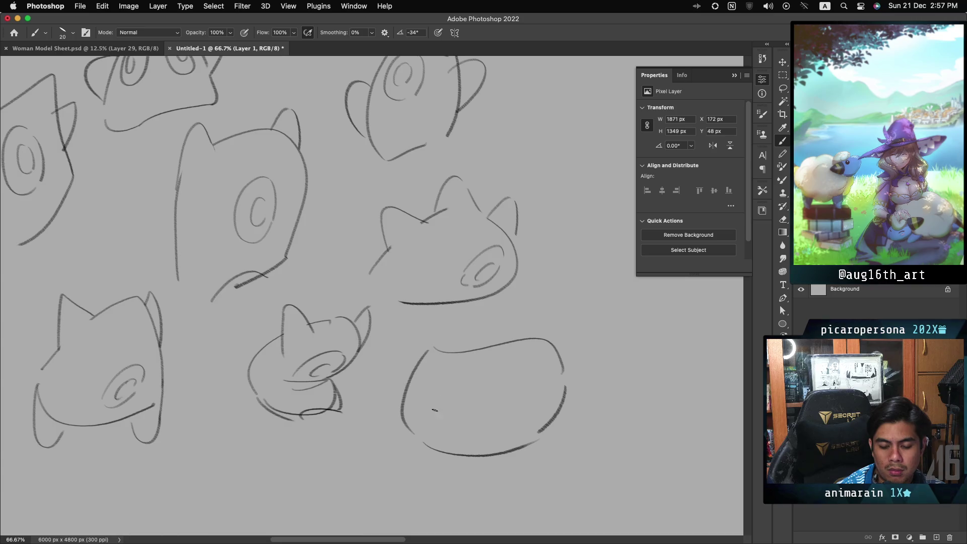
{"action": "left_click_drag", "start_coordinate": [449, 387], "coordinate": [436, 416]}
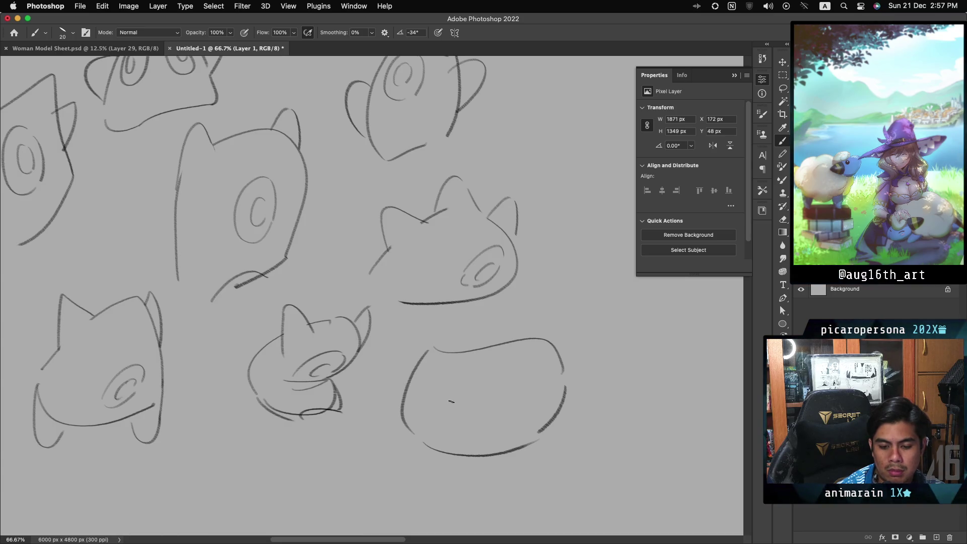
{"action": "key", "text": "cmd+z"}
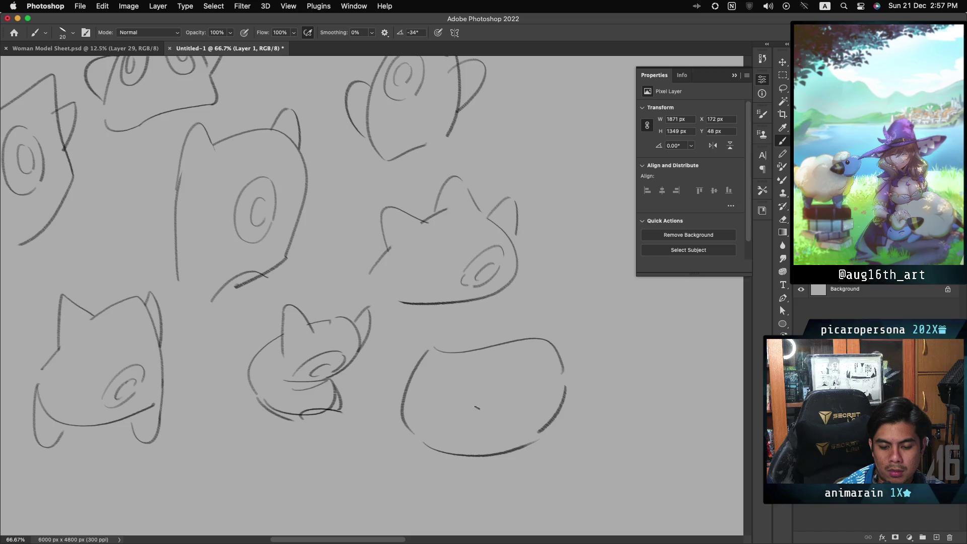
Draw a wide bean-shaped mouth inside the blob head after several retries
{"action": "left_click_drag", "start_coordinate": [475, 392], "coordinate": [462, 436]}
{"action": "key", "text": "super+z"}
{"action": "mouse_move", "coordinate": [507, 403]}
{"action": "left_mouse_down"}
{"action": "mouse_move", "coordinate": [459, 431]}
{"action": "mouse_move", "coordinate": [506, 419]}
{"action": "left_mouse_up"}
{"action": "key", "text": "super+z"}
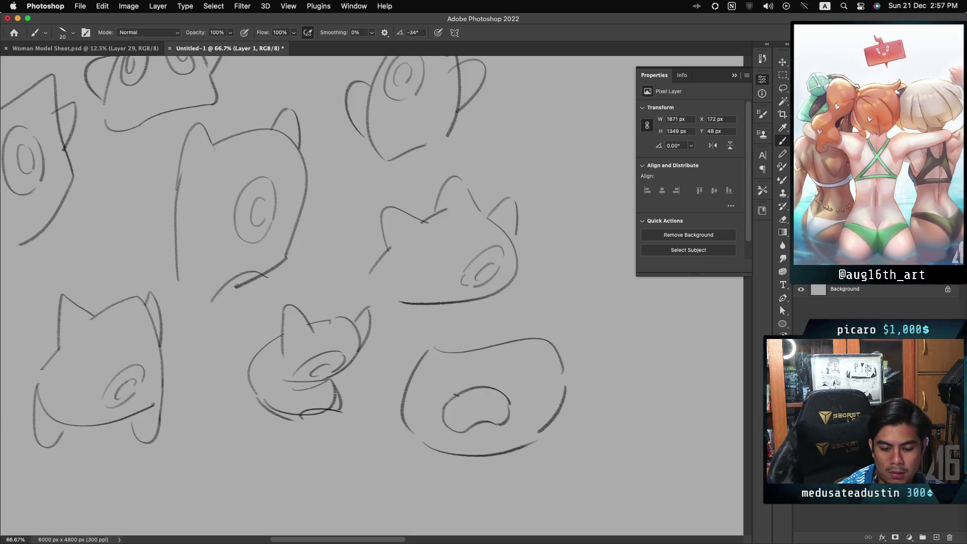
{"action": "left_click_drag", "start_coordinate": [456, 395], "coordinate": [461, 429]}
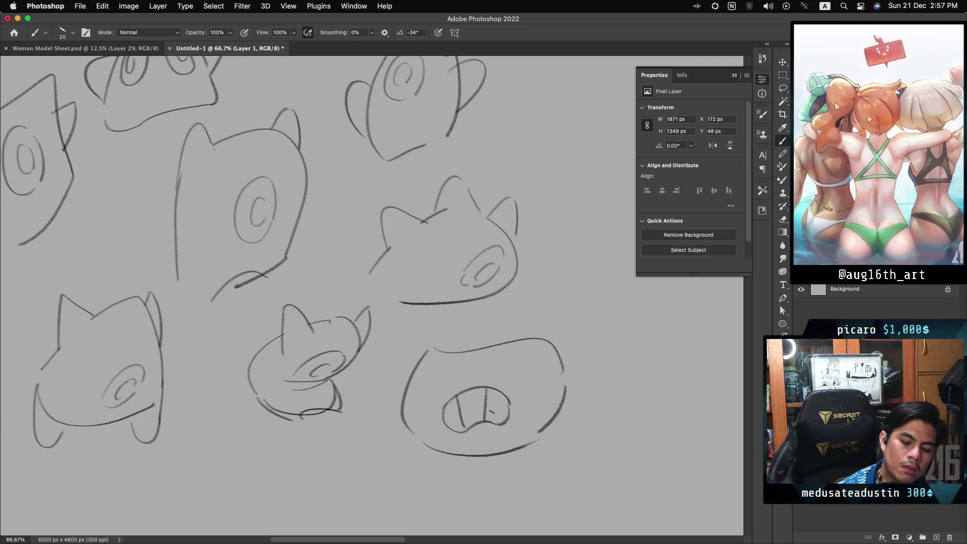
{"action": "key", "text": "super+z"}
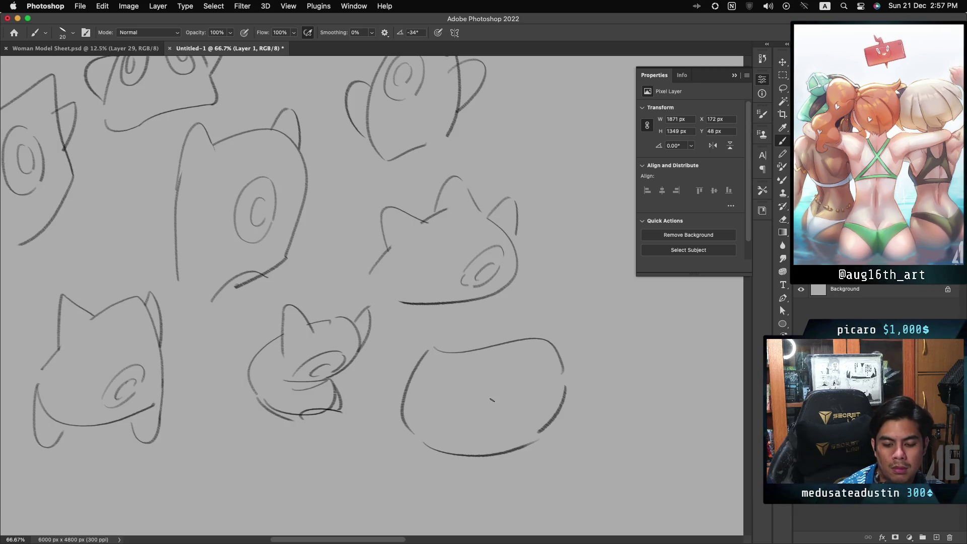
{"action": "key", "text": "super+z"}
{"action": "left_click_drag", "start_coordinate": [462, 392], "coordinate": [456, 431]}
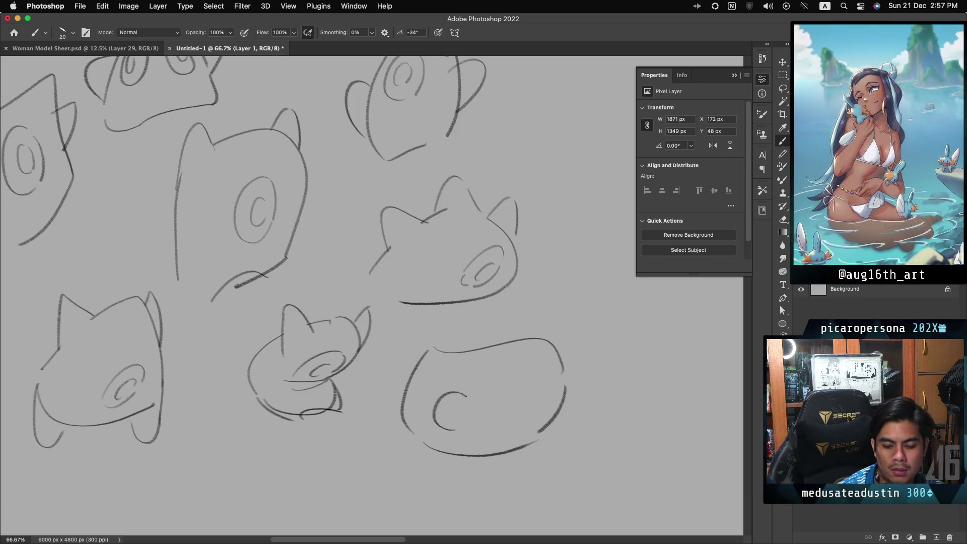
{"action": "left_click_drag", "start_coordinate": [504, 389], "coordinate": [508, 422]}
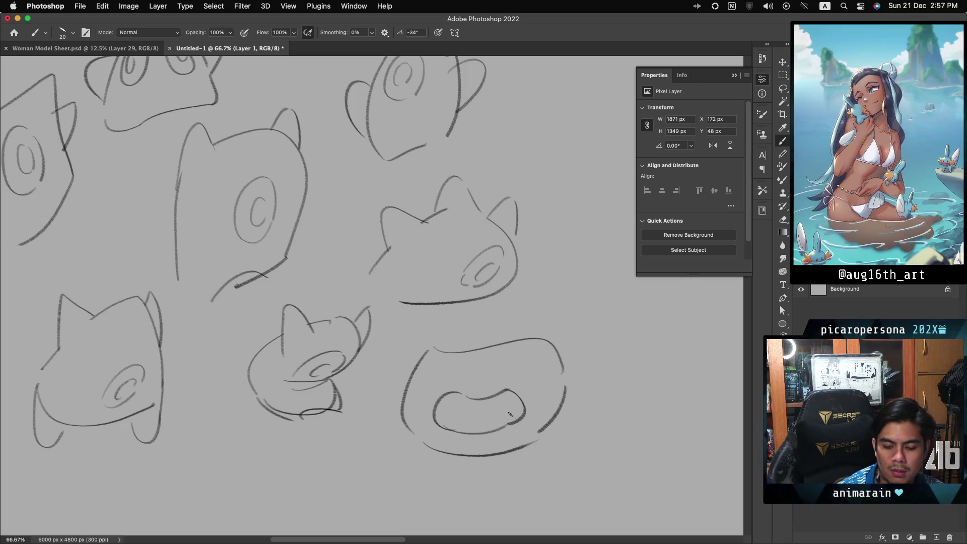
Add two teeth, a left-side ear and a lower lip to the blob head
{"action": "mouse_move", "coordinate": [471, 398]}
{"action": "left_mouse_down"}
{"action": "mouse_move", "coordinate": [462, 429]}
{"action": "mouse_move", "coordinate": [498, 425]}
{"action": "left_mouse_up"}
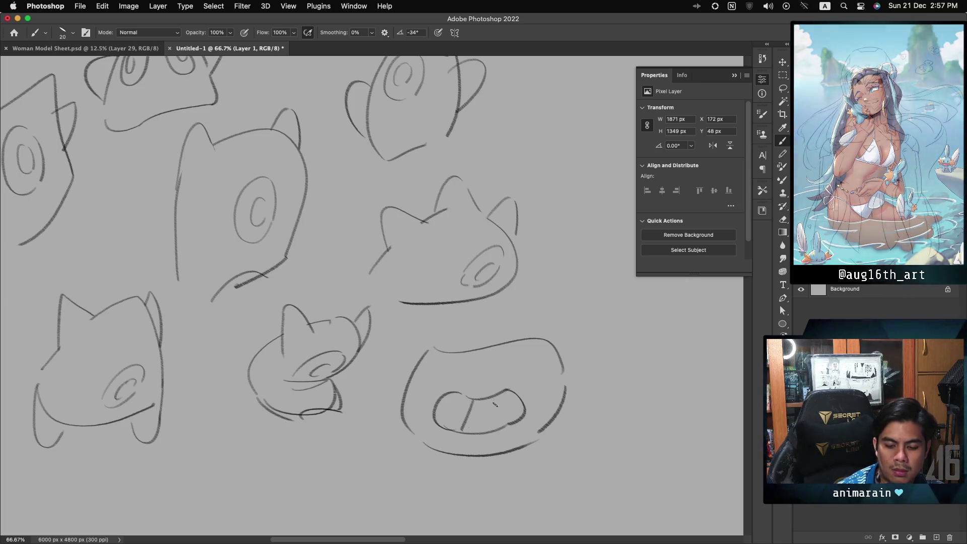
{"action": "left_click_drag", "start_coordinate": [560, 371], "coordinate": [598, 369]}
{"action": "key", "text": "cmd+z"}
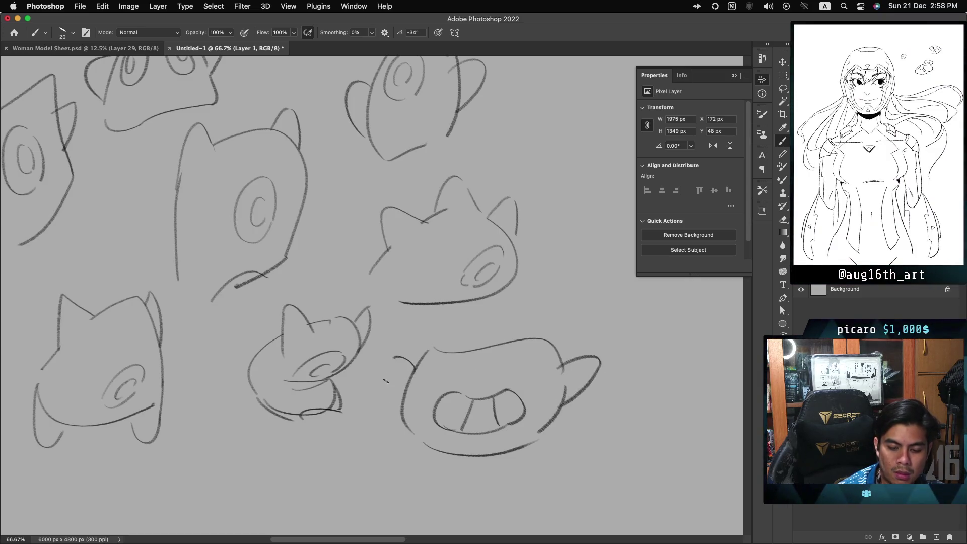
{"action": "left_click_drag", "start_coordinate": [387, 354], "coordinate": [401, 399]}
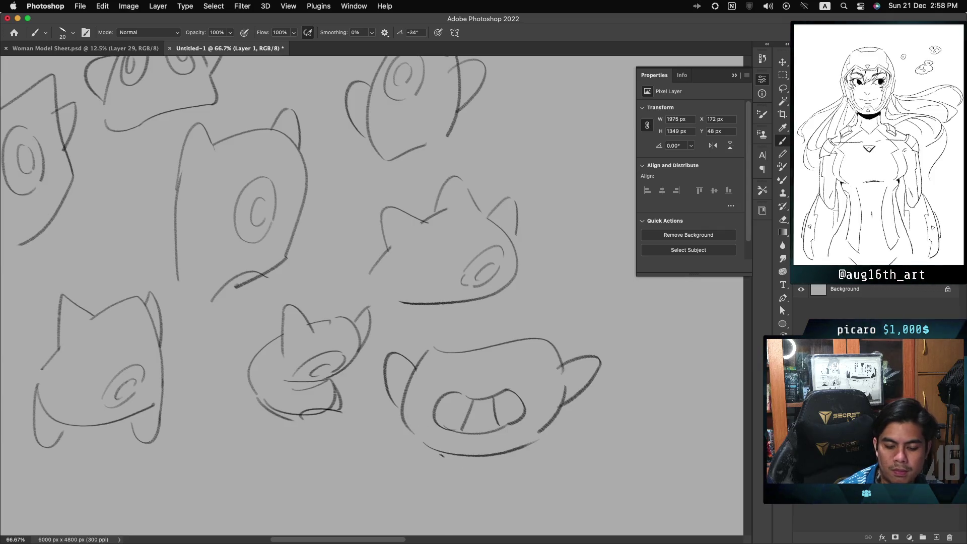
{"action": "mouse_move", "coordinate": [427, 460]}
{"action": "left_mouse_down"}
{"action": "mouse_move", "coordinate": [483, 446]}
{"action": "mouse_move", "coordinate": [531, 453]}
{"action": "left_mouse_up"}
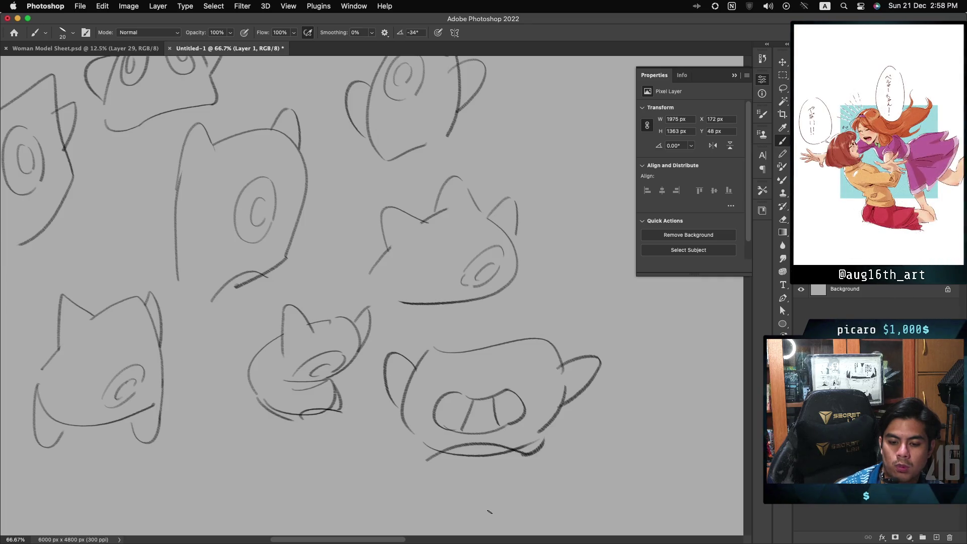
{"action": "scroll", "coordinate": [488, 512], "scroll_direction": "right", "scroll_amount": 10}
{"action": "scroll", "coordinate": [489, 511], "scroll_direction": "up", "scroll_amount": 2}
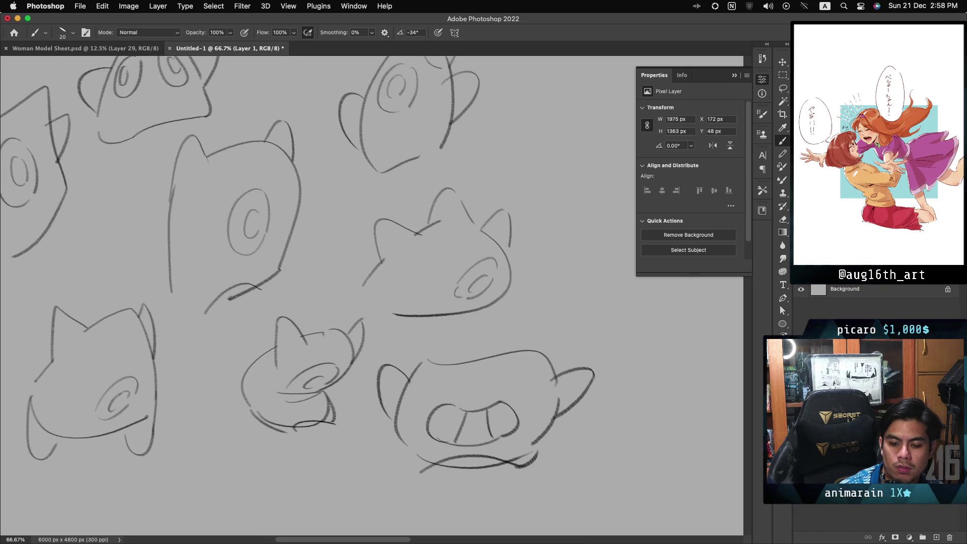
{"action": "scroll", "coordinate": [371, 295], "scroll_direction": "down", "scroll_amount": 2}
{"action": "scroll", "coordinate": [372, 295], "scroll_direction": "right", "scroll_amount": 1}
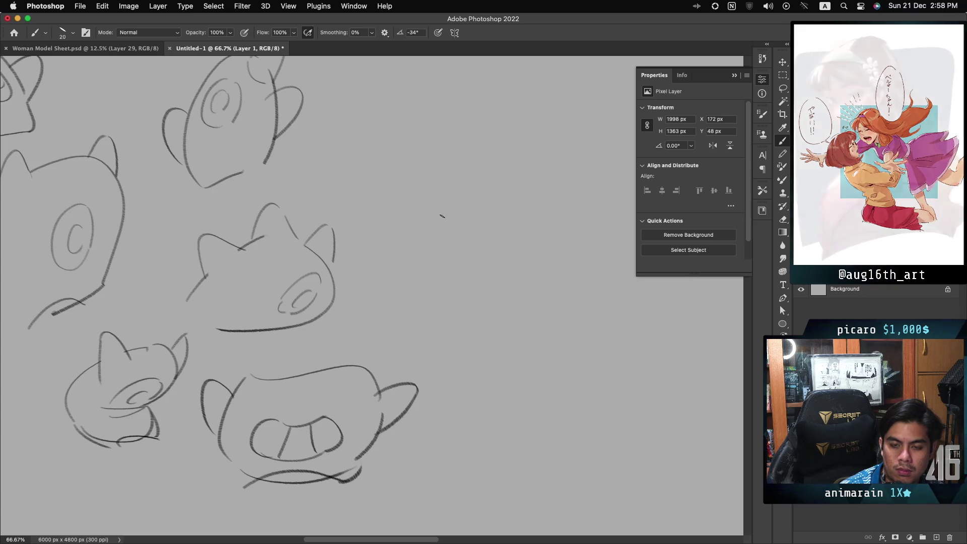
Draw a large C-shaped round head outline in the empty area at right
{"action": "key", "text": "super+z"}
{"action": "left_click_drag", "start_coordinate": [487, 237], "coordinate": [496, 301]}
{"action": "key", "text": "super+z"}
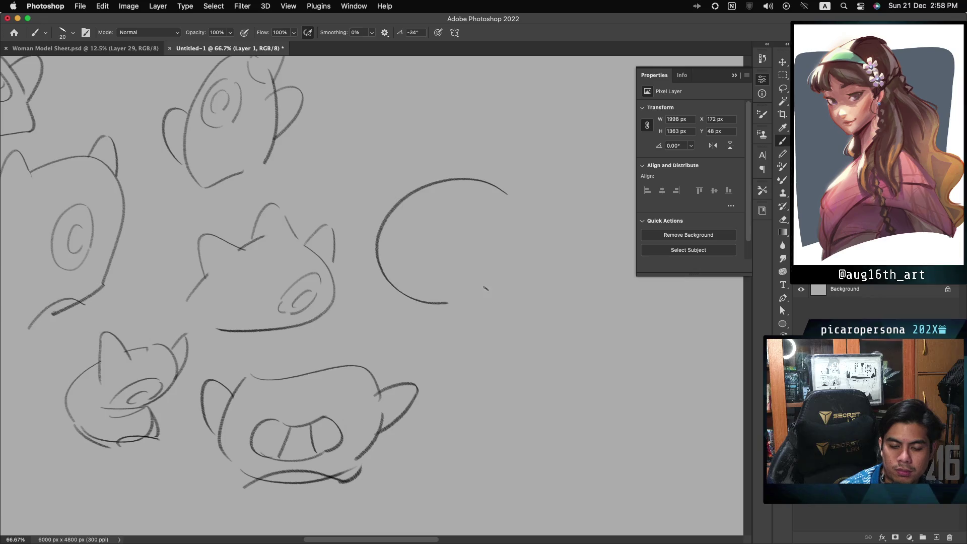
{"action": "key", "text": "super+z"}
{"action": "left_click_drag", "start_coordinate": [531, 208], "coordinate": [517, 289]}
{"action": "left_click_drag", "start_coordinate": [532, 210], "coordinate": [512, 278]}
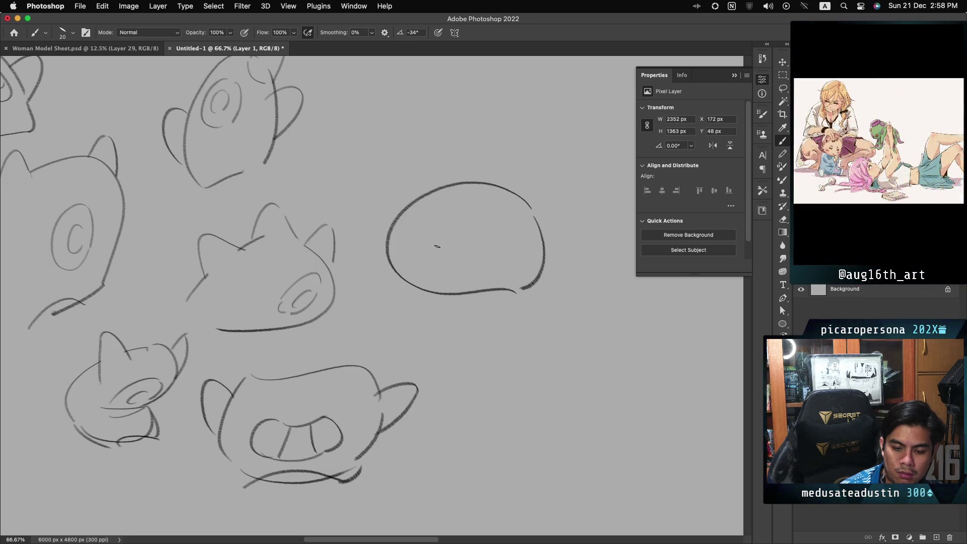
Add a wide oval mouth arc and a left-side ear to the new round head
{"action": "left_click_drag", "start_coordinate": [432, 257], "coordinate": [499, 257]}
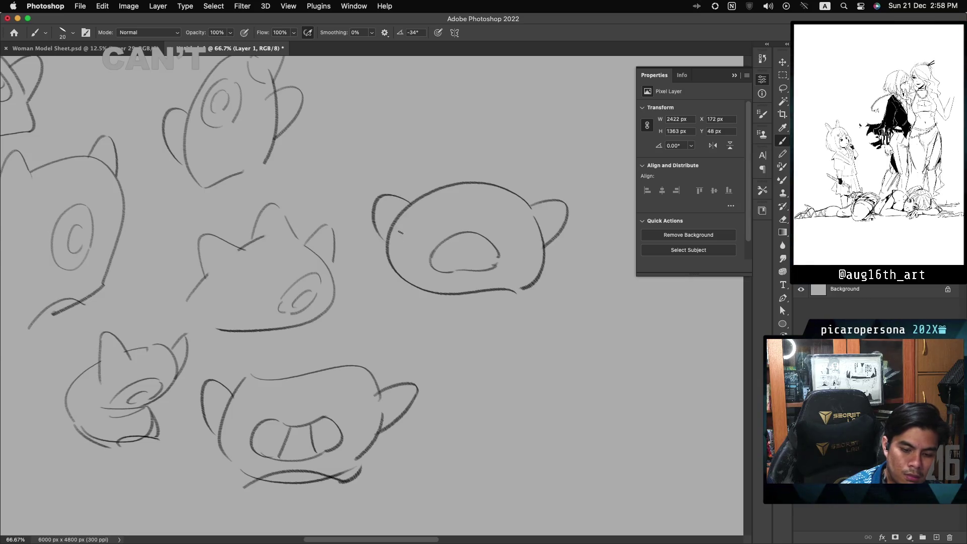
{"action": "left_click_drag", "start_coordinate": [411, 202], "coordinate": [373, 225]}
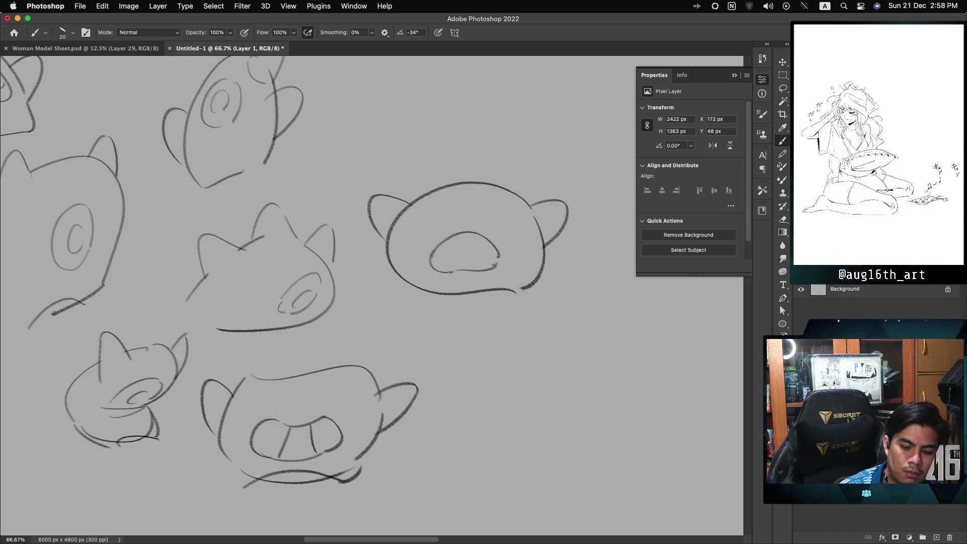
{"action": "left_click_drag", "start_coordinate": [450, 198], "coordinate": [426, 205]}
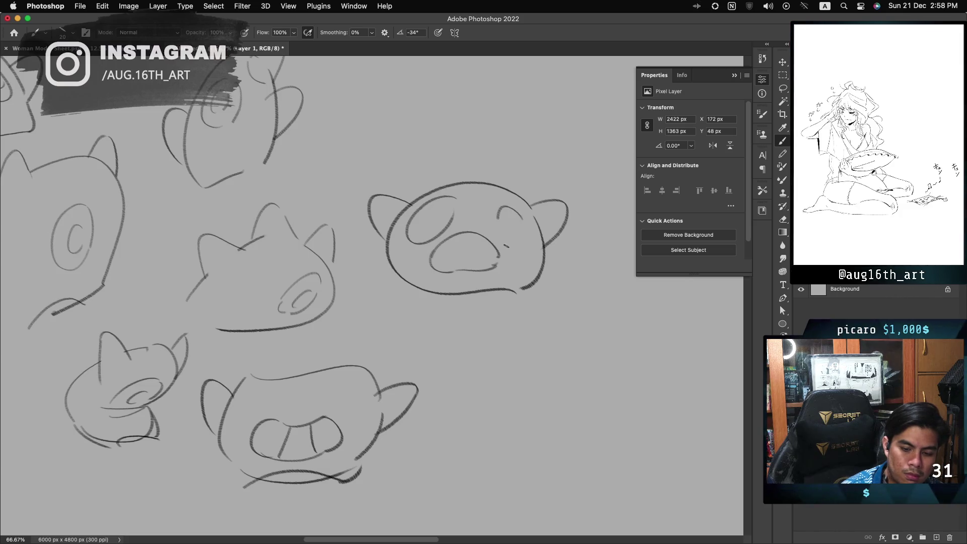
{"action": "key", "text": "cmd+z"}
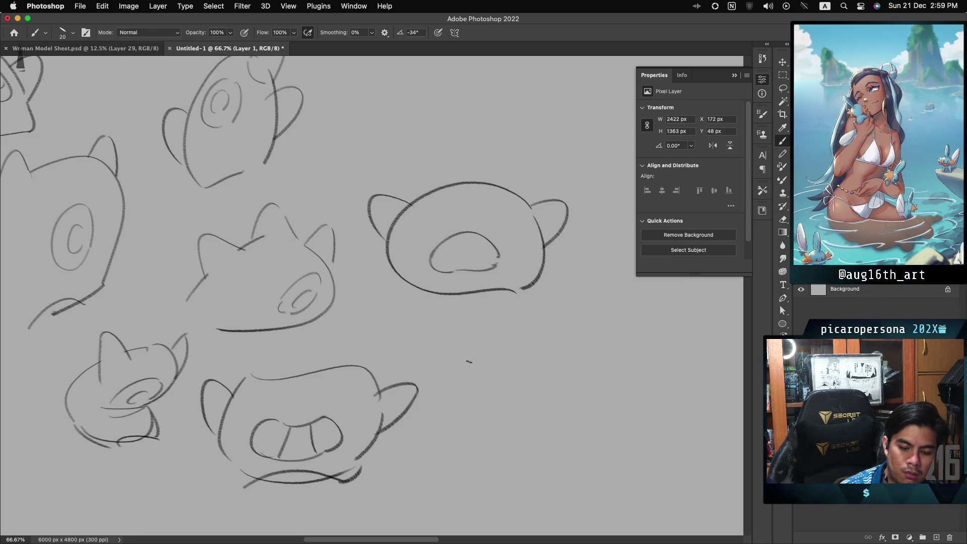
Outline a boxy square face with its left side and bottom edge
{"action": "left_click_drag", "start_coordinate": [461, 403], "coordinate": [554, 323]}
{"action": "key", "text": "super+z"}
{"action": "left_click_drag", "start_coordinate": [462, 414], "coordinate": [471, 331]}
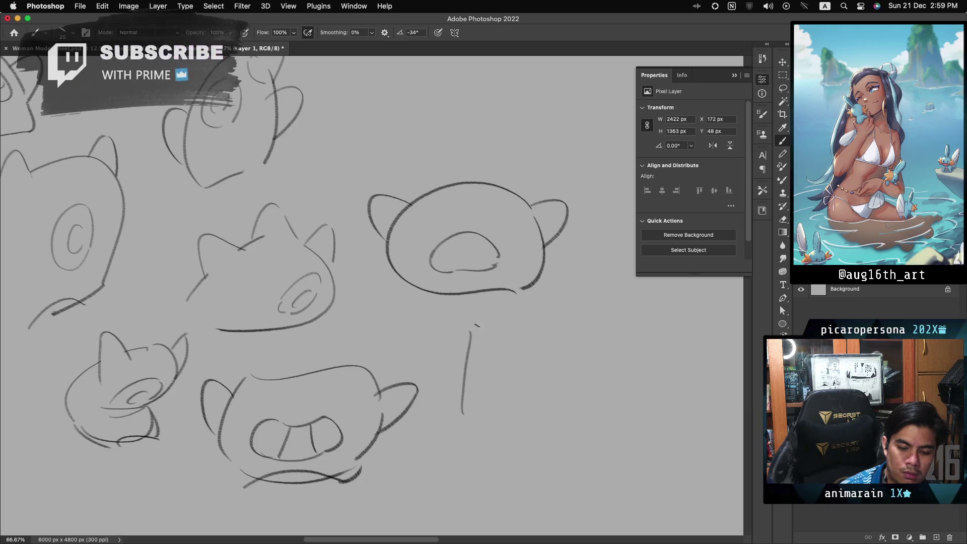
{"action": "left_click_drag", "start_coordinate": [468, 426], "coordinate": [548, 405]}
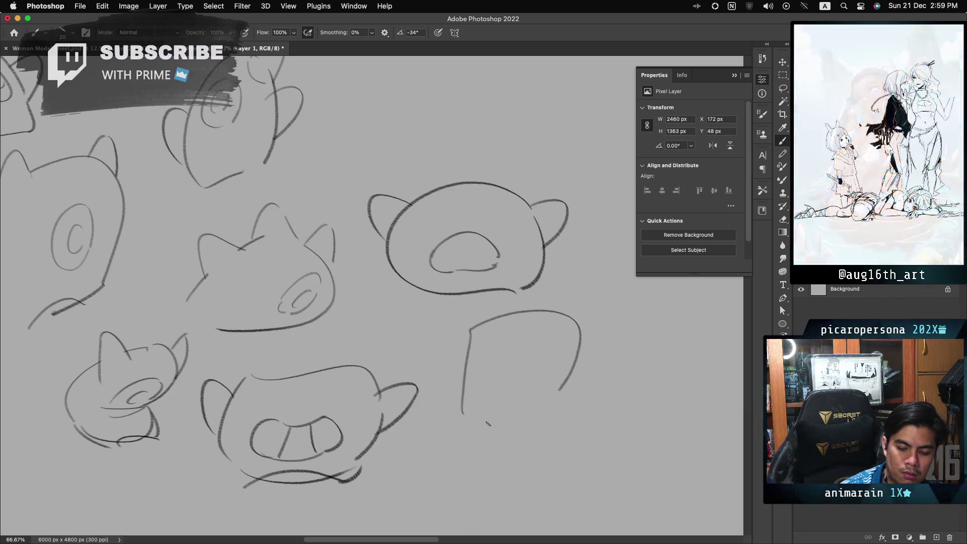
Draw two dark oval eyes in the square face, dropping the side ear stroke
{"action": "left_click_drag", "start_coordinate": [488, 347], "coordinate": [486, 372]}
{"action": "left_click_drag", "start_coordinate": [539, 345], "coordinate": [541, 367]}
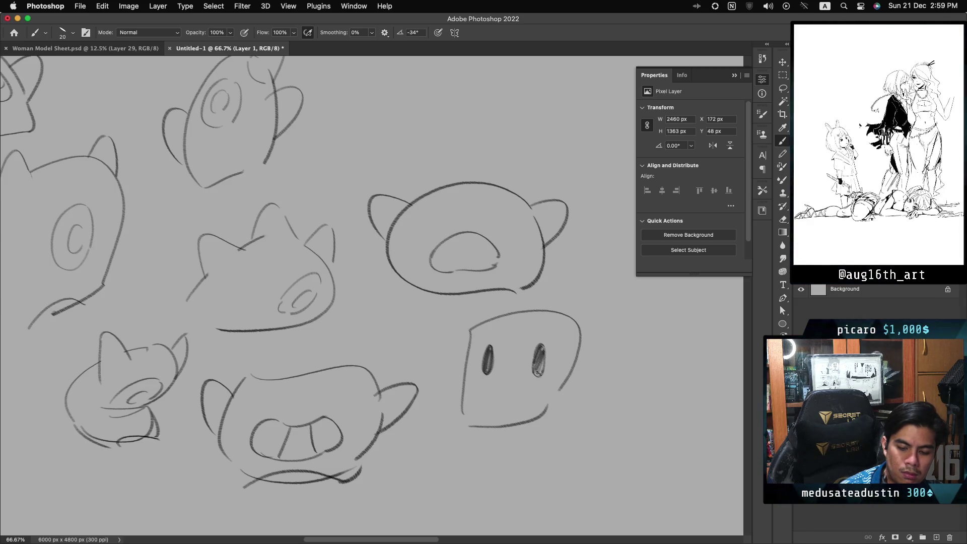
{"action": "left_click_drag", "start_coordinate": [537, 373], "coordinate": [543, 361]}
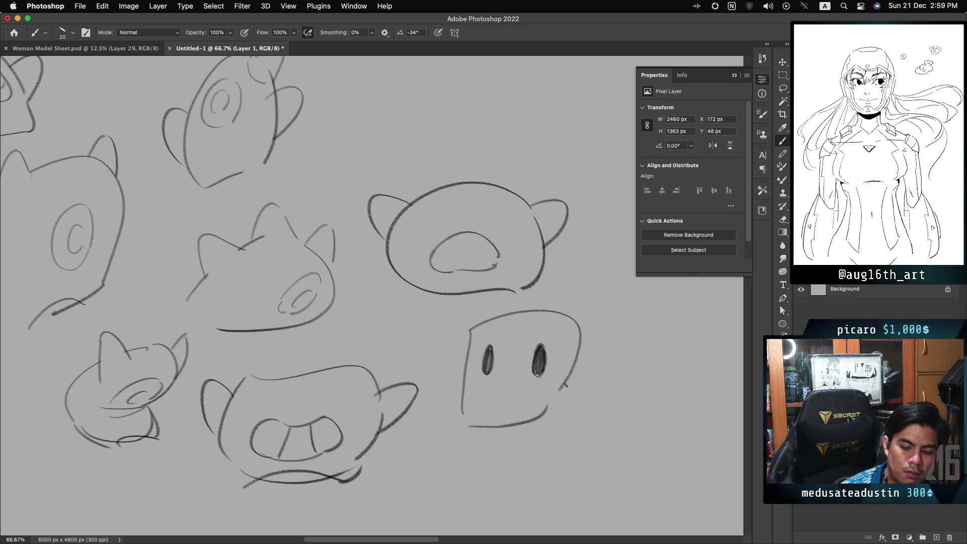
{"action": "key", "text": "super+z"}
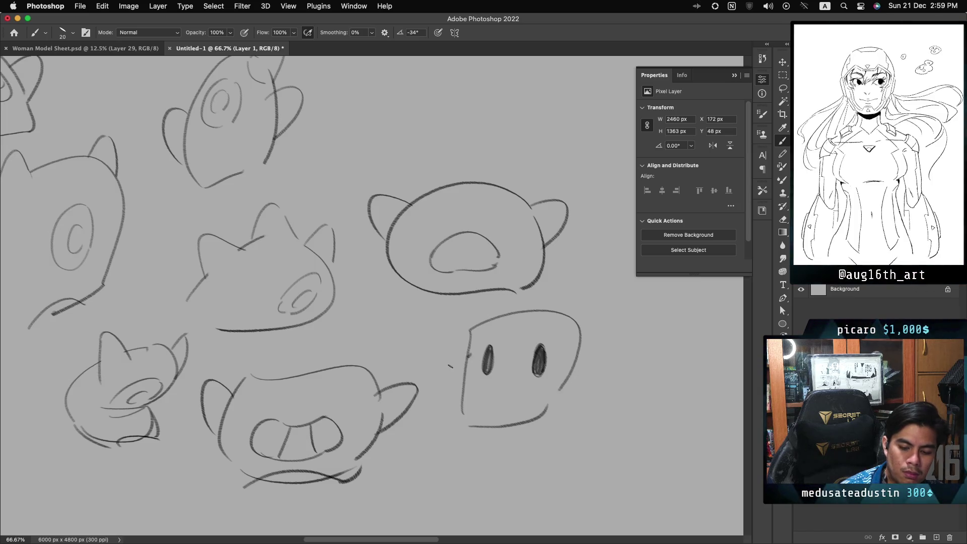
{"action": "key", "text": "super+z"}
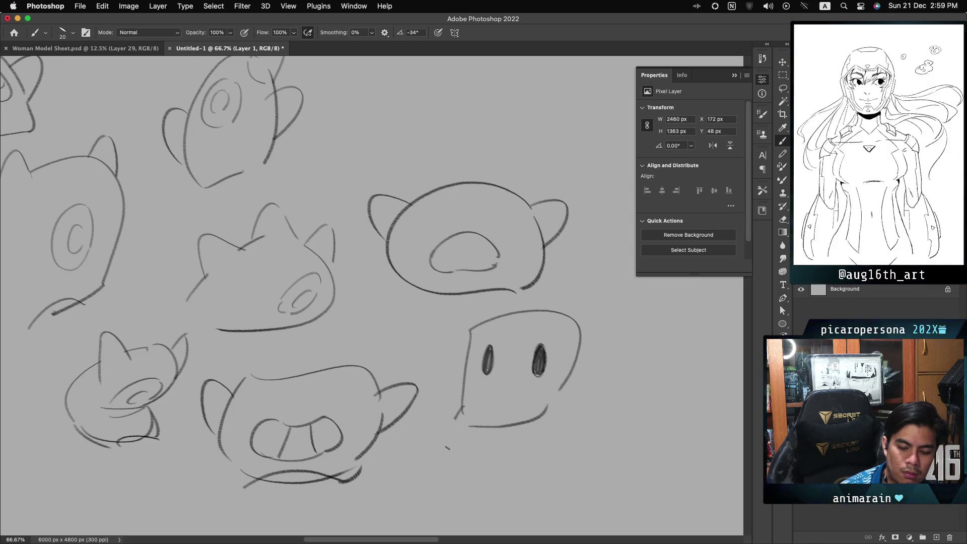
Draw a smile curving up to the right across the square face
{"action": "left_click_drag", "start_coordinate": [466, 386], "coordinate": [478, 434]}
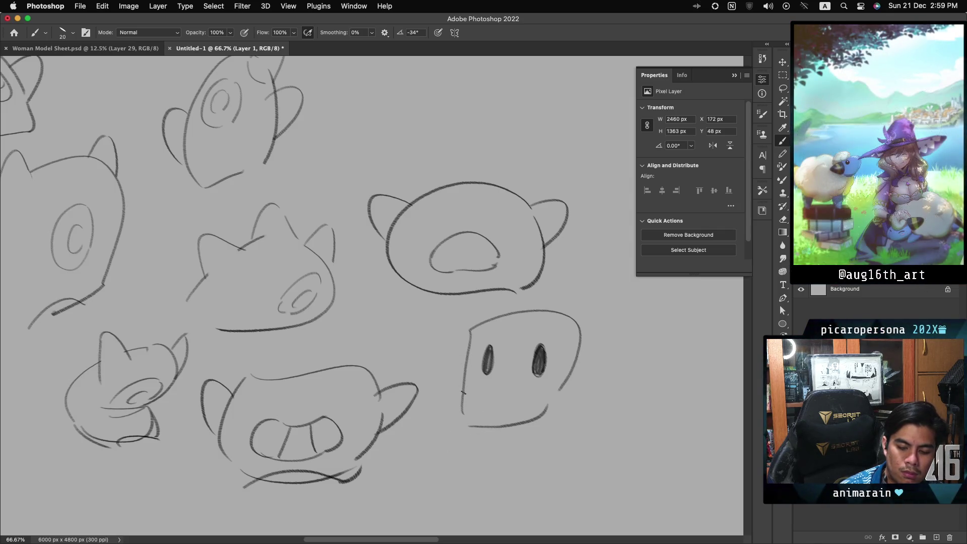
{"action": "key", "text": "super+z"}
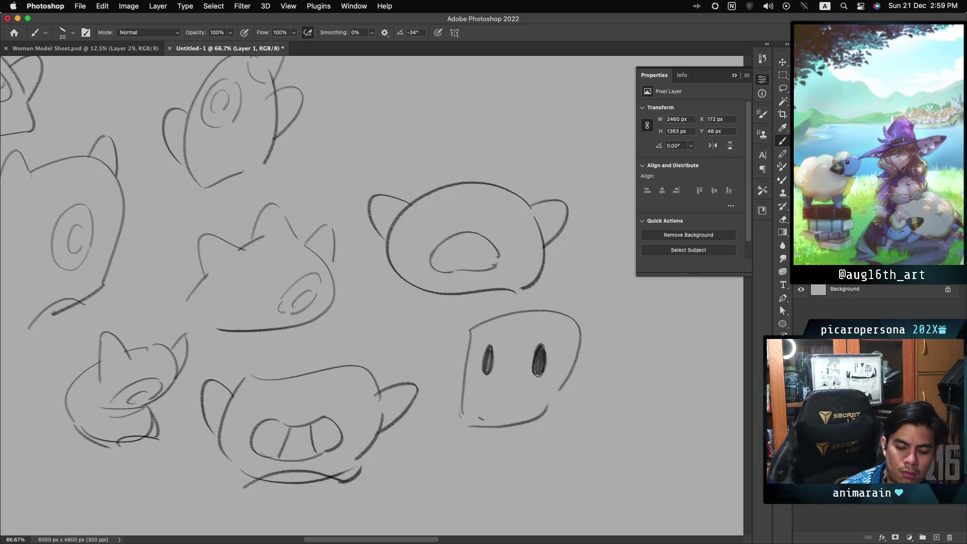
{"action": "left_click_drag", "start_coordinate": [476, 418], "coordinate": [548, 407]}
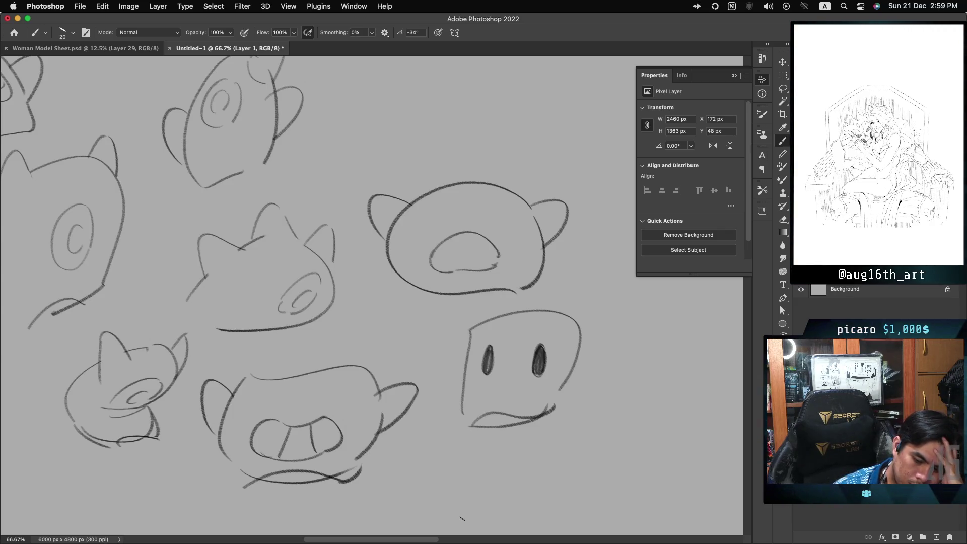
{"action": "scroll", "coordinate": [371, 296], "scroll_direction": "up", "scroll_amount": 3}
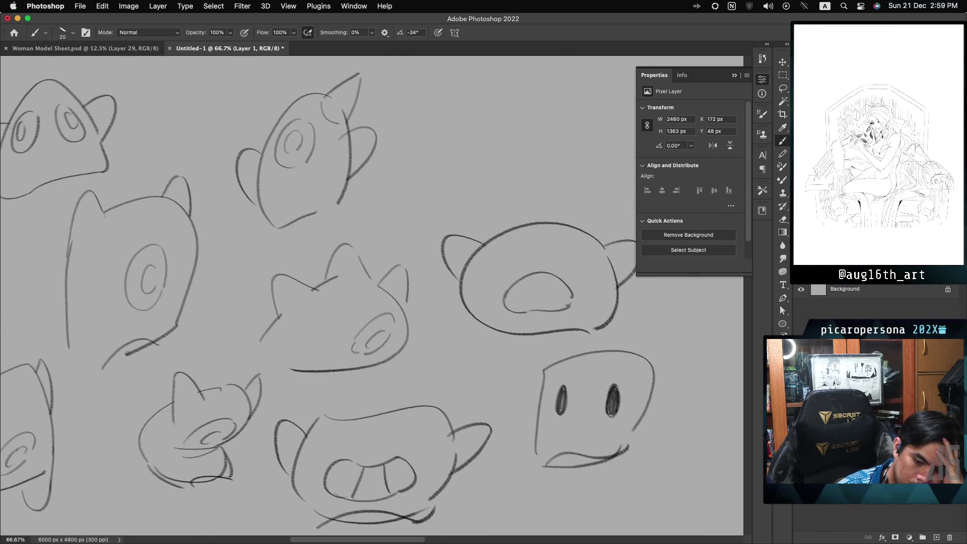
{"action": "left_click_drag", "start_coordinate": [526, 229], "coordinate": [559, 217]}
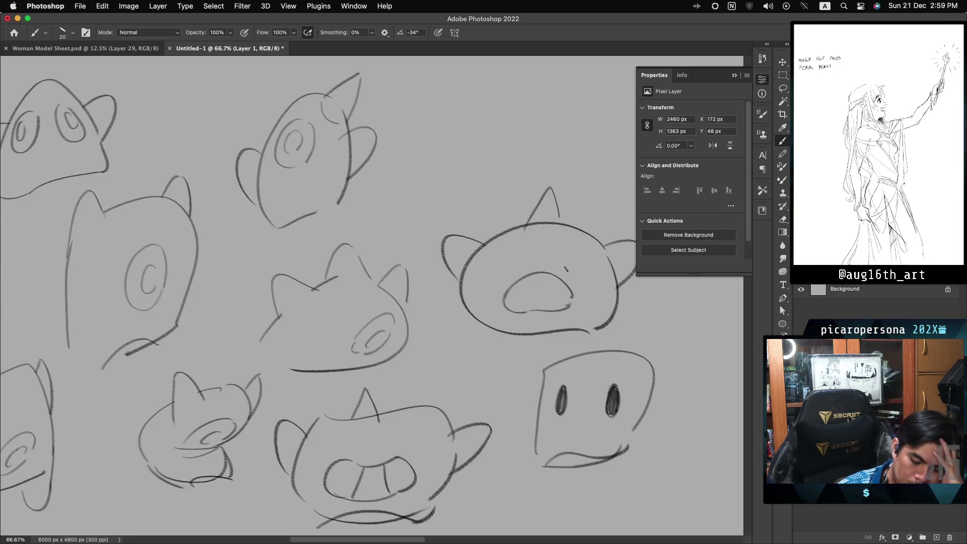
{"action": "key", "text": "ctrl+z"}
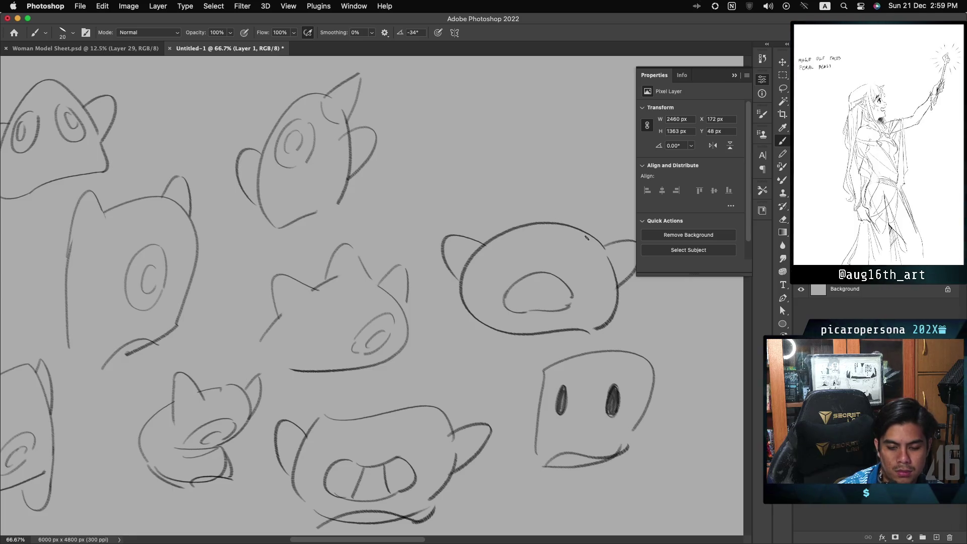
{"action": "left_click_drag", "start_coordinate": [523, 265], "coordinate": [525, 262]}
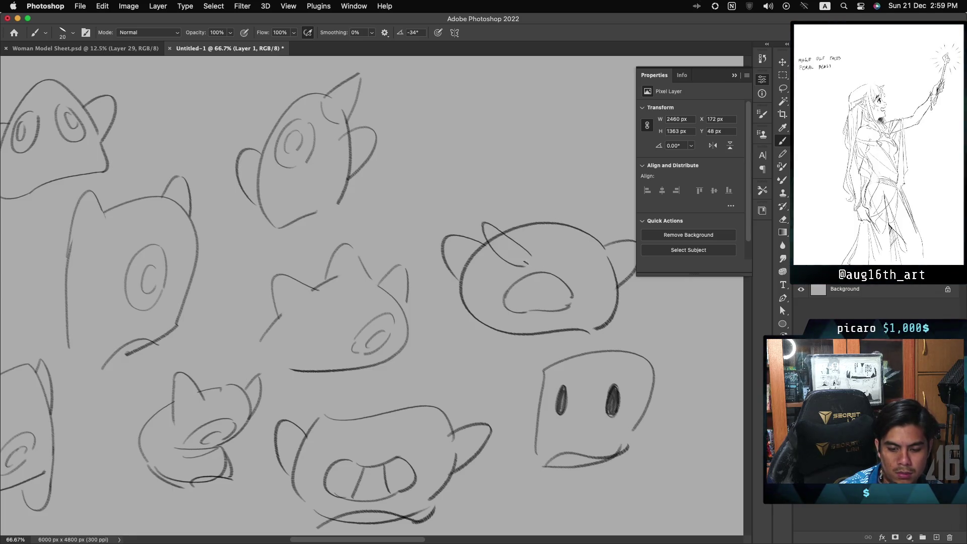
{"action": "key", "text": "ctrl+z"}
{"action": "left_click_drag", "start_coordinate": [519, 224], "coordinate": [563, 224]}
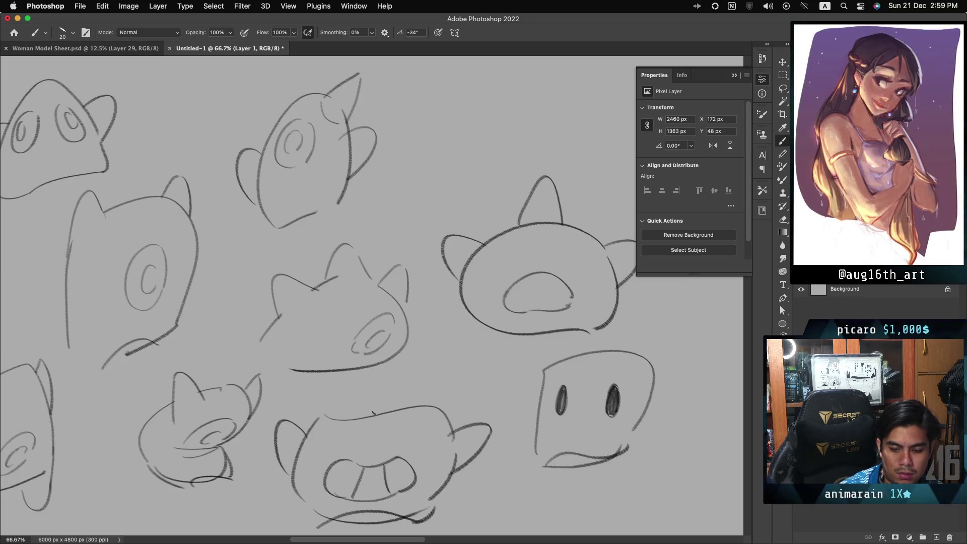
{"action": "left_click_drag", "start_coordinate": [376, 384], "coordinate": [395, 410]}
{"action": "left_click_drag", "start_coordinate": [576, 361], "coordinate": [620, 357]}
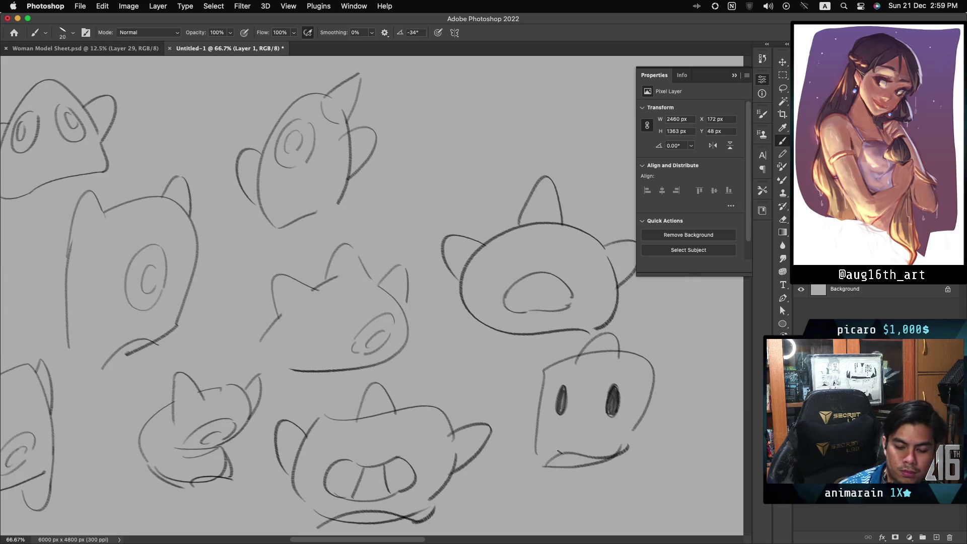
{"action": "key", "text": "ctrl+z"}
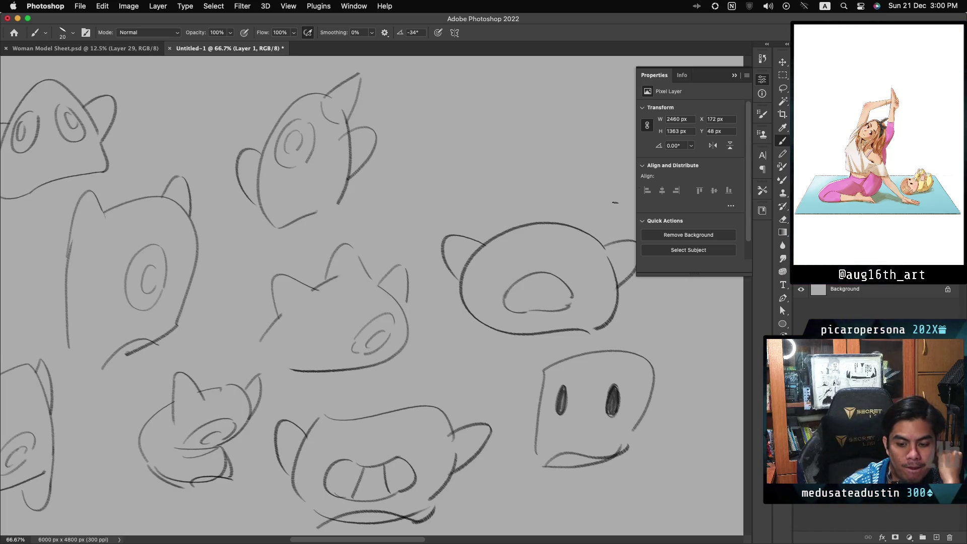
{"action": "scroll", "coordinate": [371, 295], "scroll_direction": "down", "scroll_amount": 5}
{"action": "scroll", "coordinate": [371, 296], "scroll_direction": "up", "scroll_amount": 5}
{"action": "scroll", "coordinate": [371, 296], "scroll_direction": "left", "scroll_amount": 2}
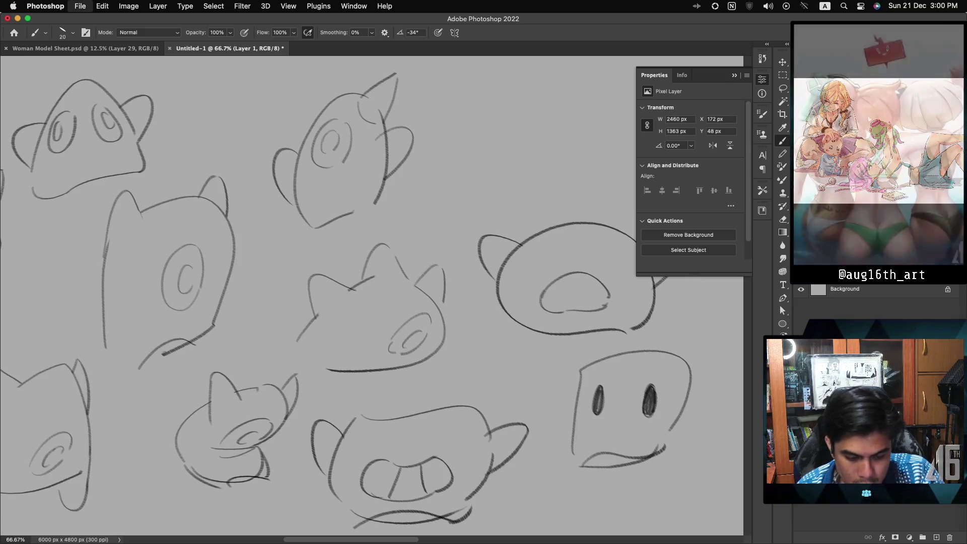
Save As Oni Designs.psd into the Ghost Game Concepts folder
{"action": "key", "text": "super+s"}
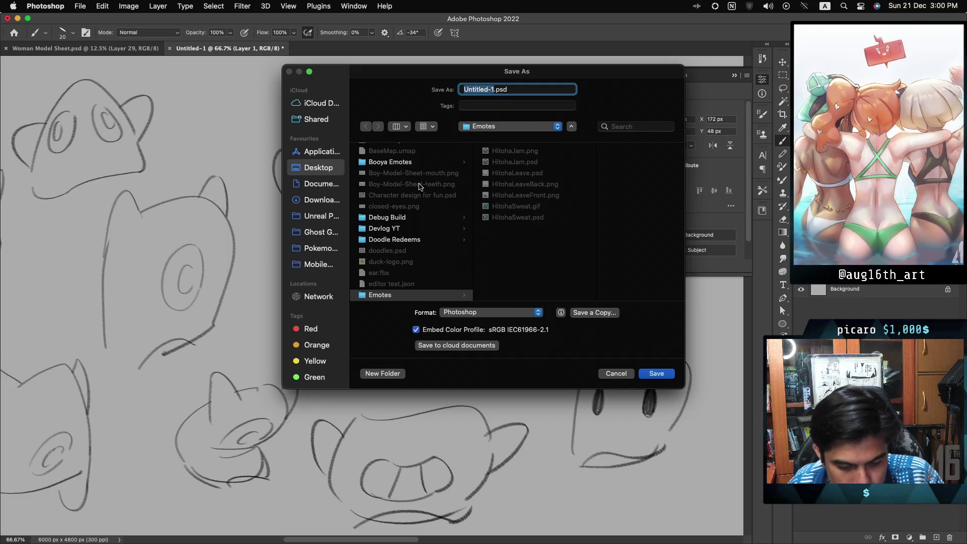
{"action": "scroll", "coordinate": [418, 187], "scroll_direction": "down", "scroll_amount": 10}
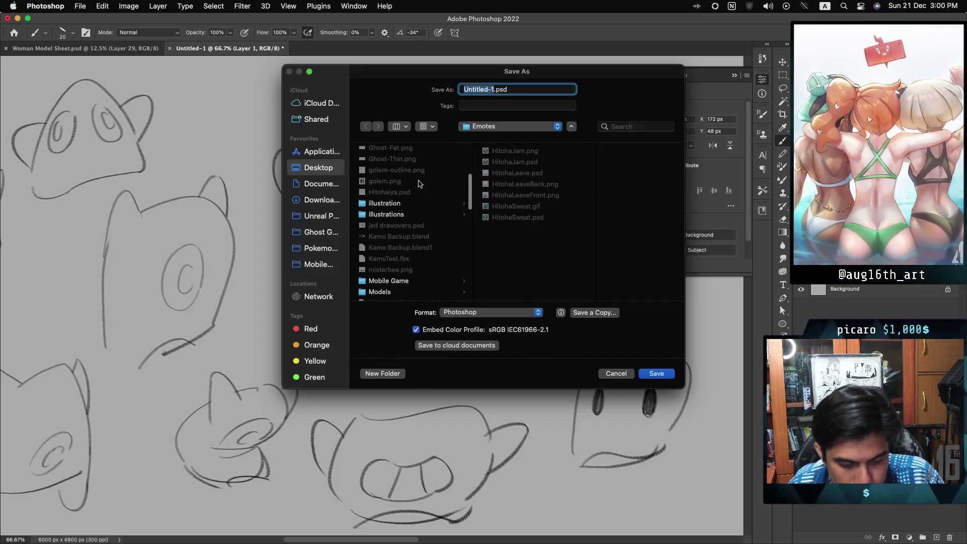
{"action": "scroll", "coordinate": [418, 184], "scroll_direction": "up", "scroll_amount": 3}
{"action": "left_click", "coordinate": [443, 172]}
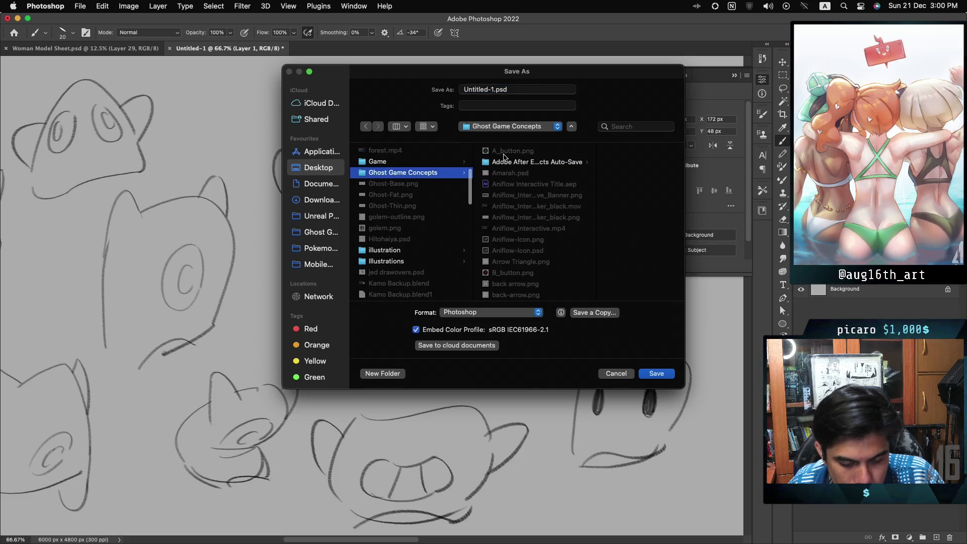
{"action": "left_click", "coordinate": [512, 89]}
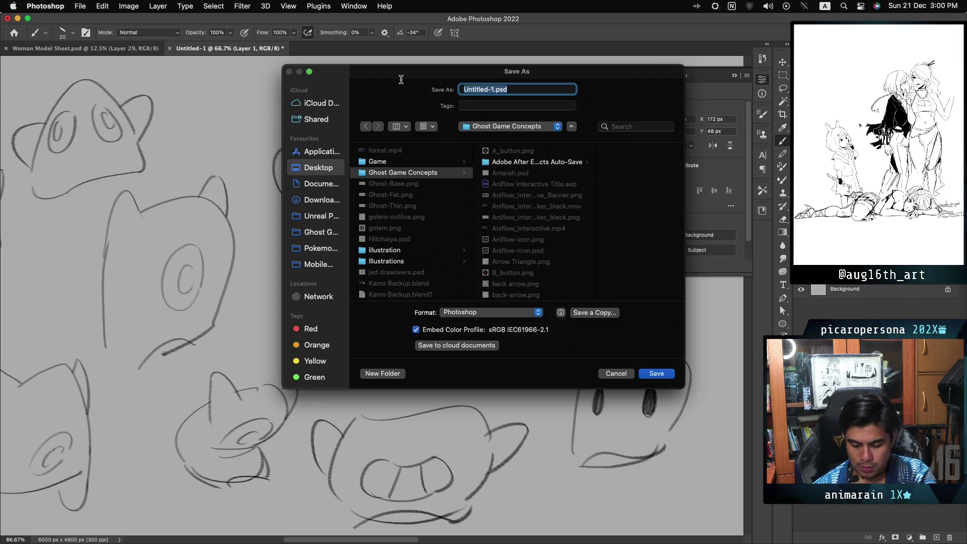
{"action": "type", "text": "Oni Desi"}
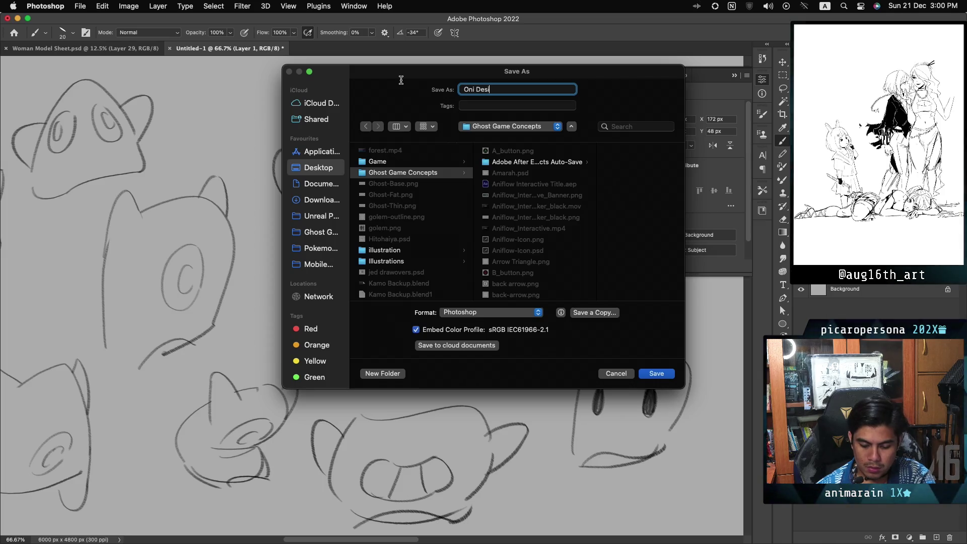
{"action": "type", "text": "gns"}
{"action": "key", "text": "Return"}
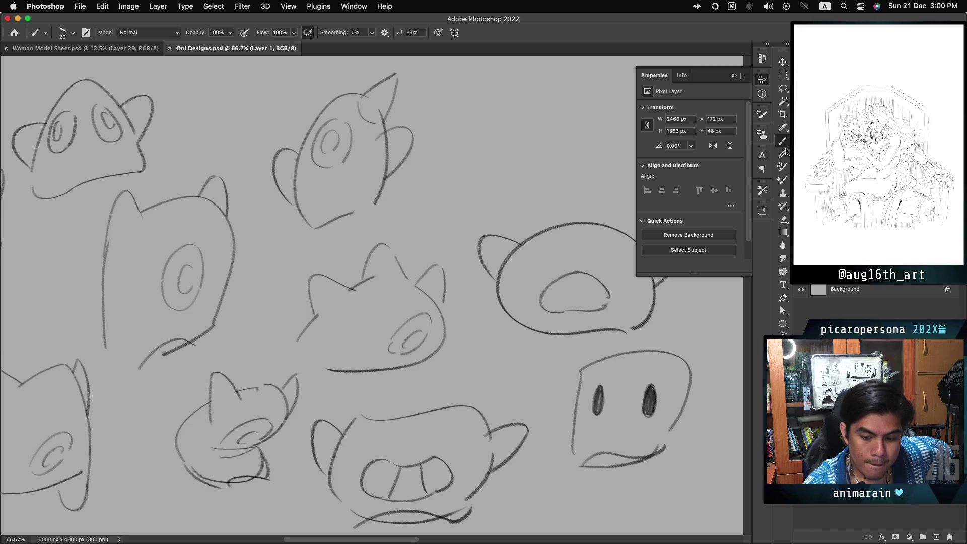
{"action": "scroll", "coordinate": [401, 79], "scroll_direction": "left", "scroll_amount": 3}
{"action": "scroll", "coordinate": [372, 296], "scroll_direction": "right", "scroll_amount": 1}
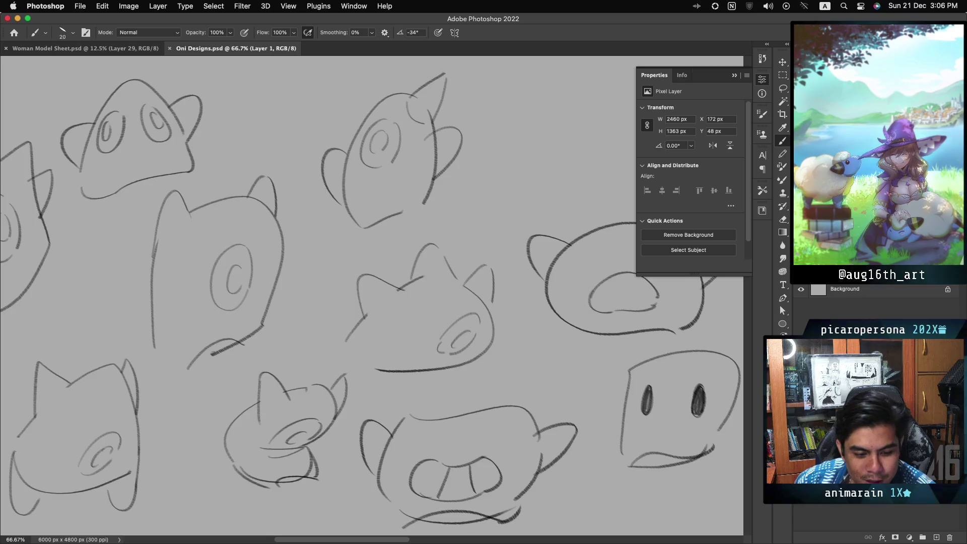
Switch to the Woman Model Sheet.psd document
{"action": "left_click", "coordinate": [92, 49]}
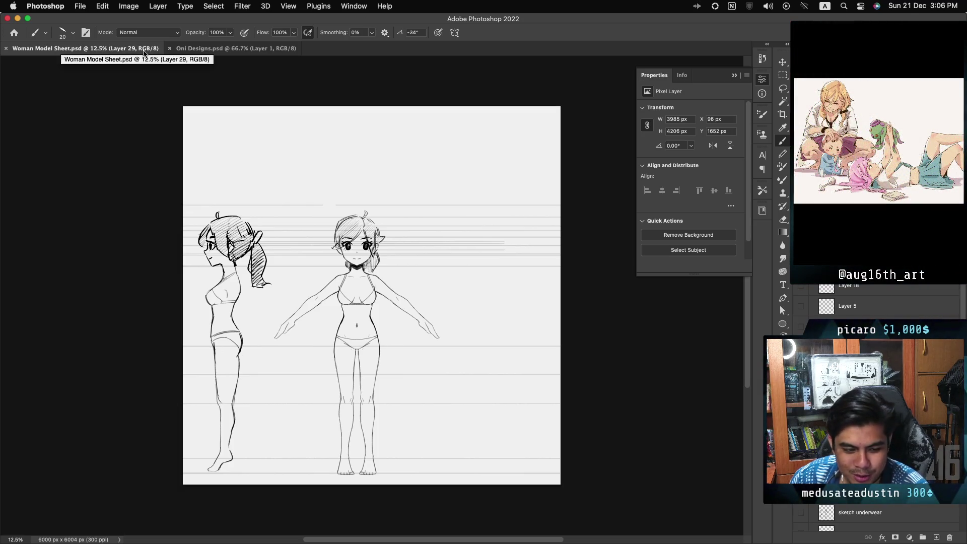
{"action": "left_click", "coordinate": [222, 51]}
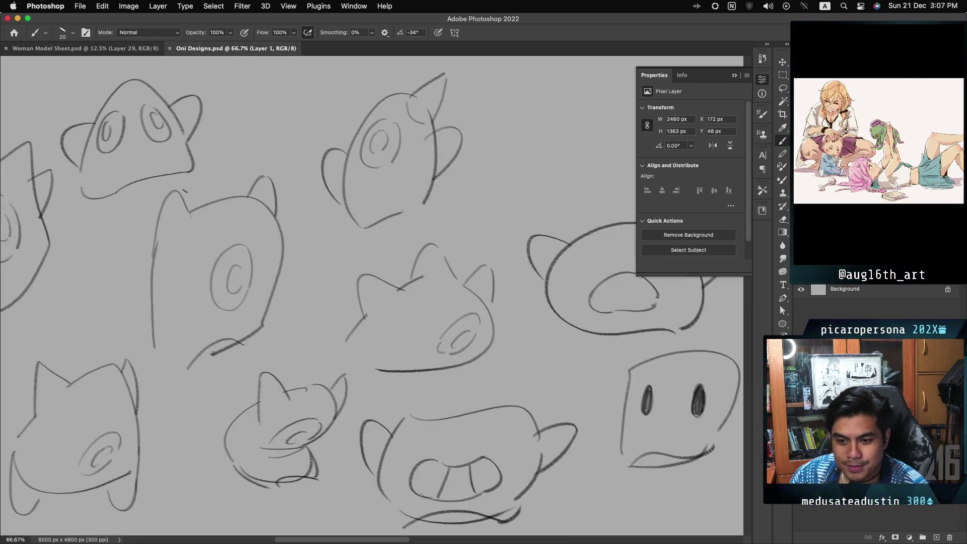
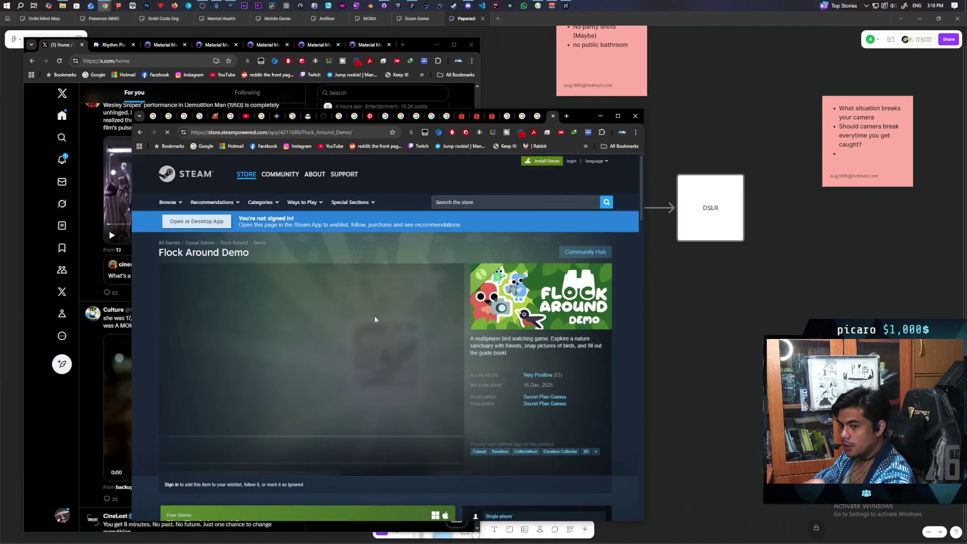
Scroll the Flock Around Demo store page and dismiss a context menu without choosing anything
{"action": "scroll", "coordinate": [321, 368], "scroll_direction": "down", "scroll_amount": 3}
{"action": "scroll", "coordinate": [321, 368], "scroll_direction": "down", "scroll_amount": 2}
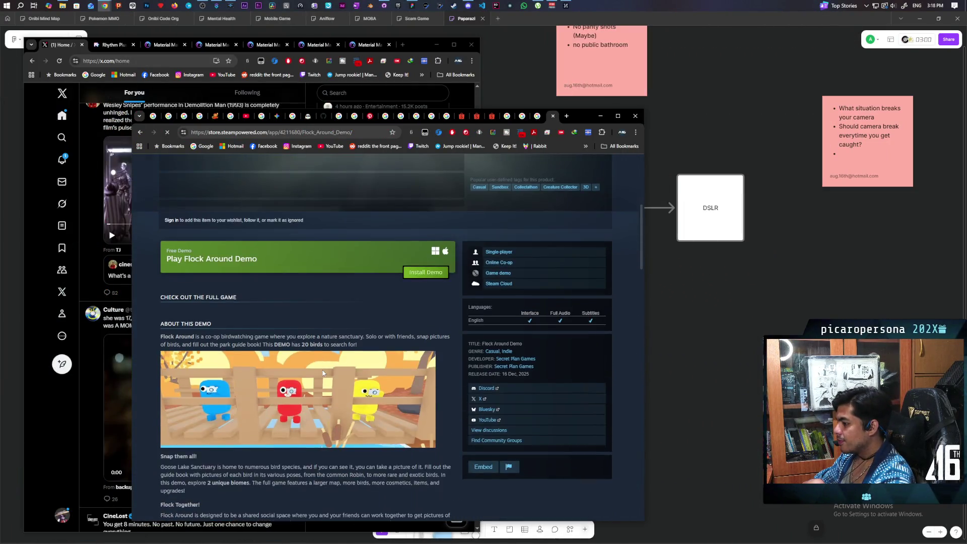
{"action": "scroll", "coordinate": [322, 368], "scroll_direction": "up", "scroll_amount": 5}
{"action": "scroll", "coordinate": [322, 373], "scroll_direction": "down", "scroll_amount": 4}
{"action": "scroll", "coordinate": [323, 373], "scroll_direction": "down", "scroll_amount": 5}
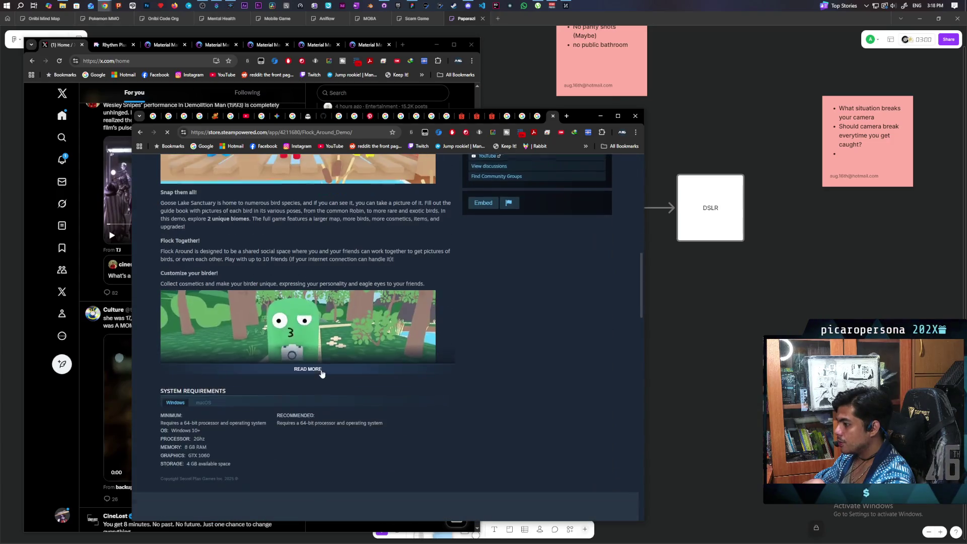
{"action": "scroll", "coordinate": [320, 372], "scroll_direction": "up", "scroll_amount": 15}
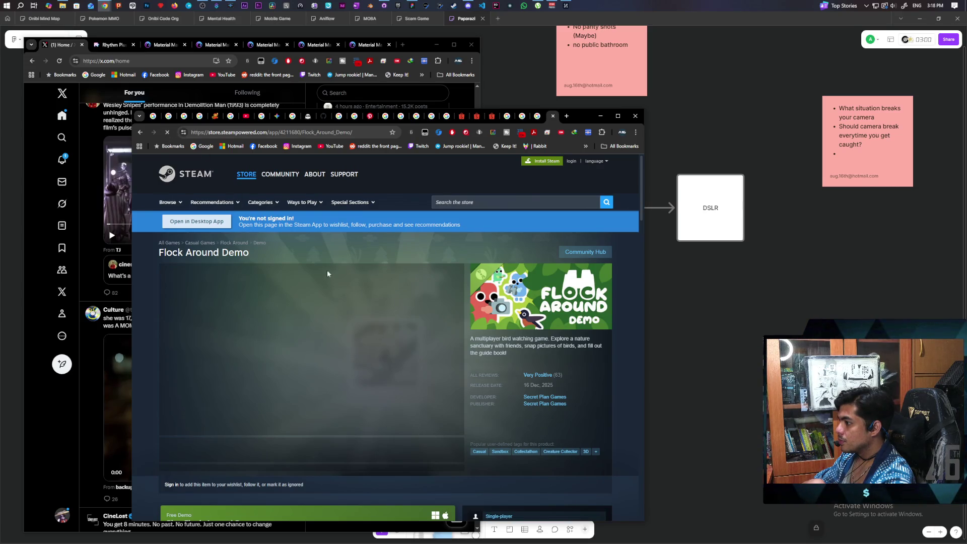
{"action": "right_click", "coordinate": [341, 252]}
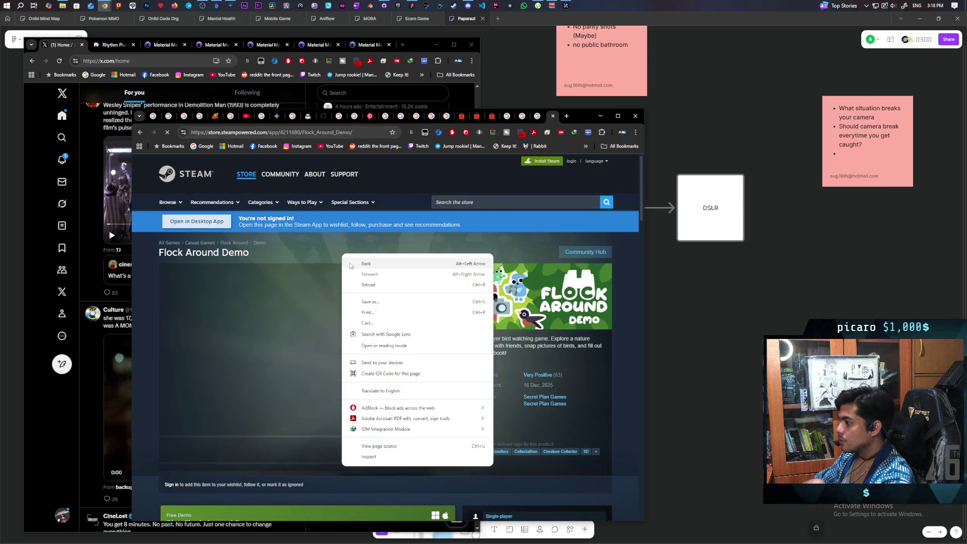
{"action": "left_click", "coordinate": [370, 283]}
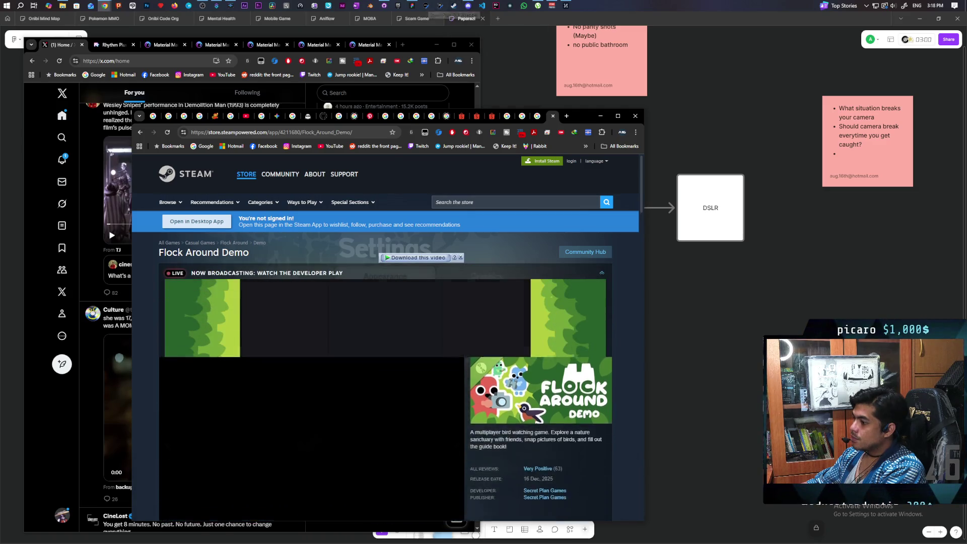
Play the Flock Around Demo trailer full screen from the media viewer
{"action": "scroll", "coordinate": [508, 362], "scroll_direction": "down", "scroll_amount": 2}
{"action": "scroll", "coordinate": [520, 348], "scroll_direction": "down", "scroll_amount": 6}
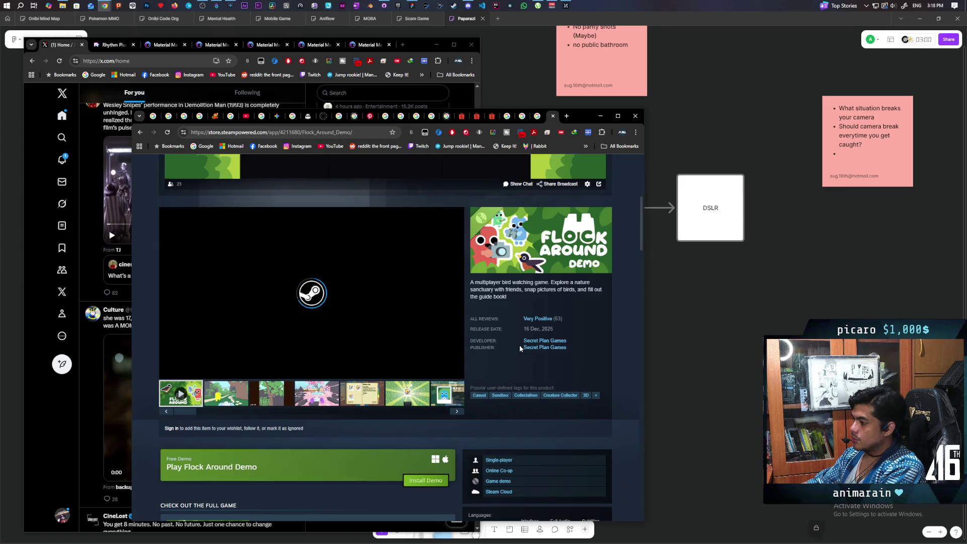
{"action": "scroll", "coordinate": [518, 346], "scroll_direction": "up", "scroll_amount": 2}
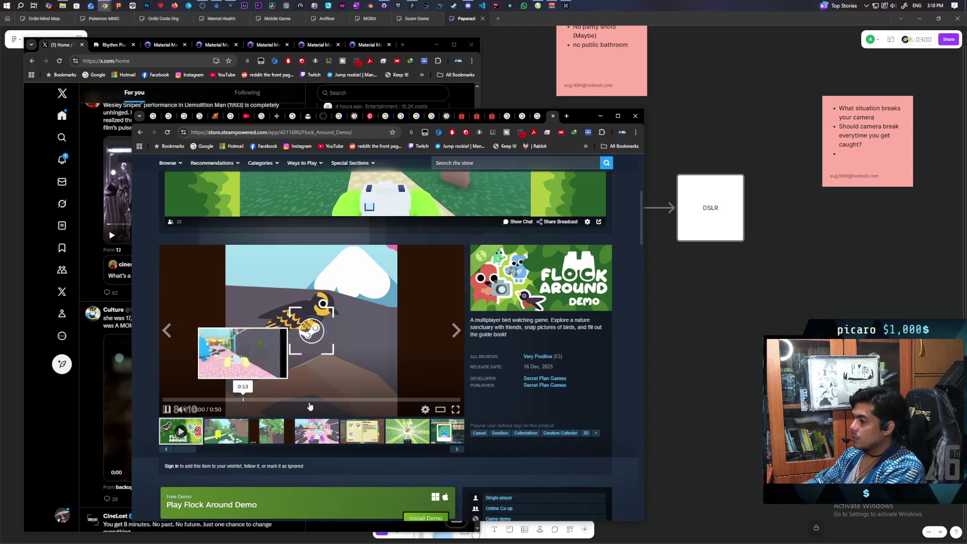
{"action": "left_click", "coordinate": [455, 408]}
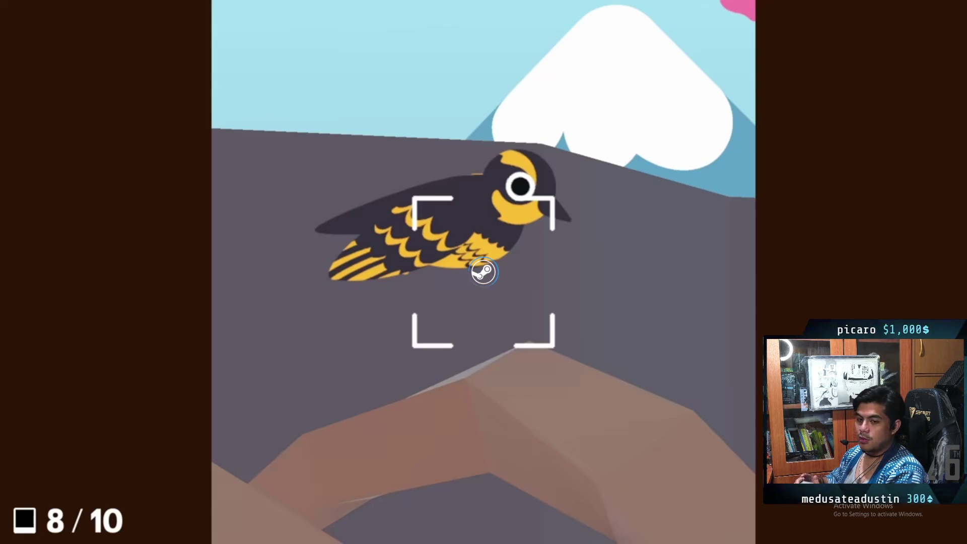
Toggle the trailer's full screen off and back on, pause it at 0:11, then exit full screen
{"action": "mouse_move", "coordinate": [315, 393]}
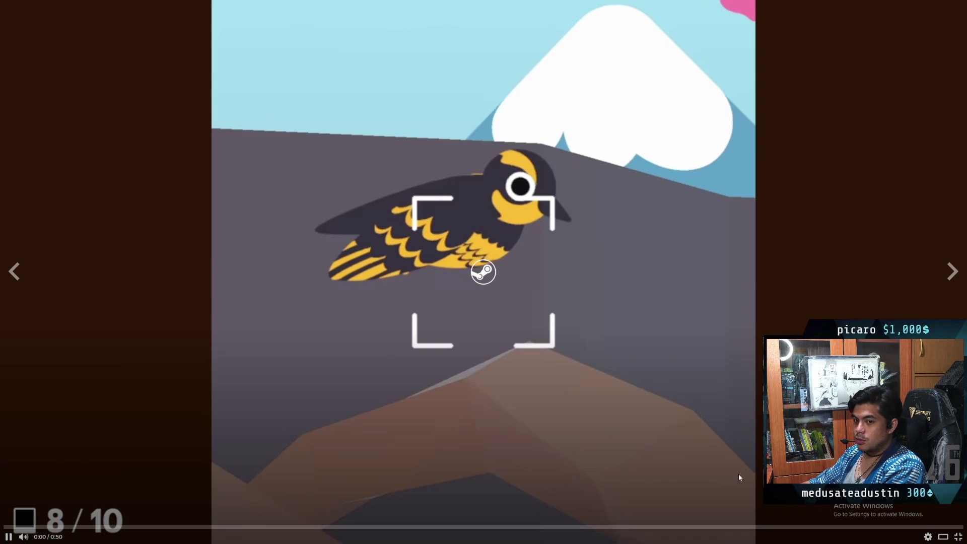
{"action": "left_click", "coordinate": [958, 537]}
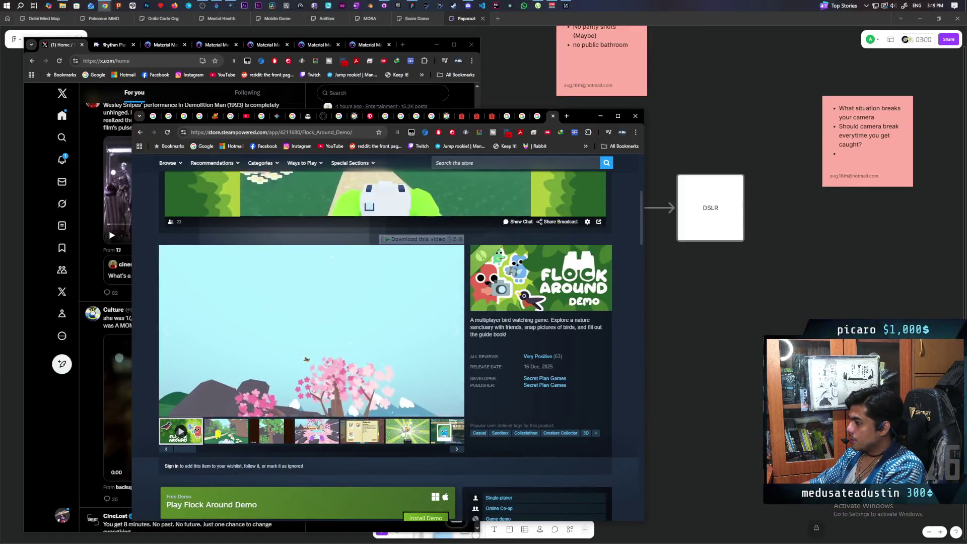
{"action": "left_click", "coordinate": [452, 408]}
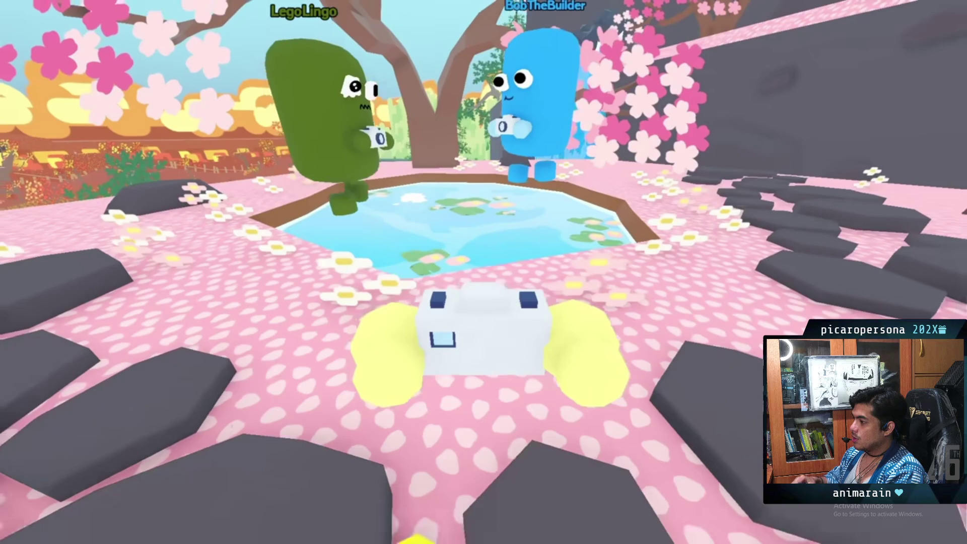
{"action": "left_click", "coordinate": [719, 393]}
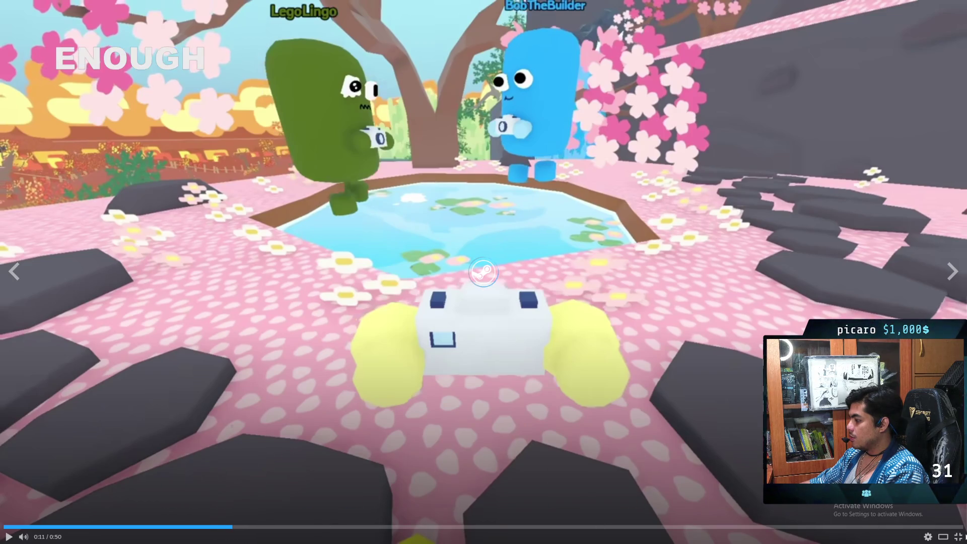
{"action": "left_click", "coordinate": [958, 536]}
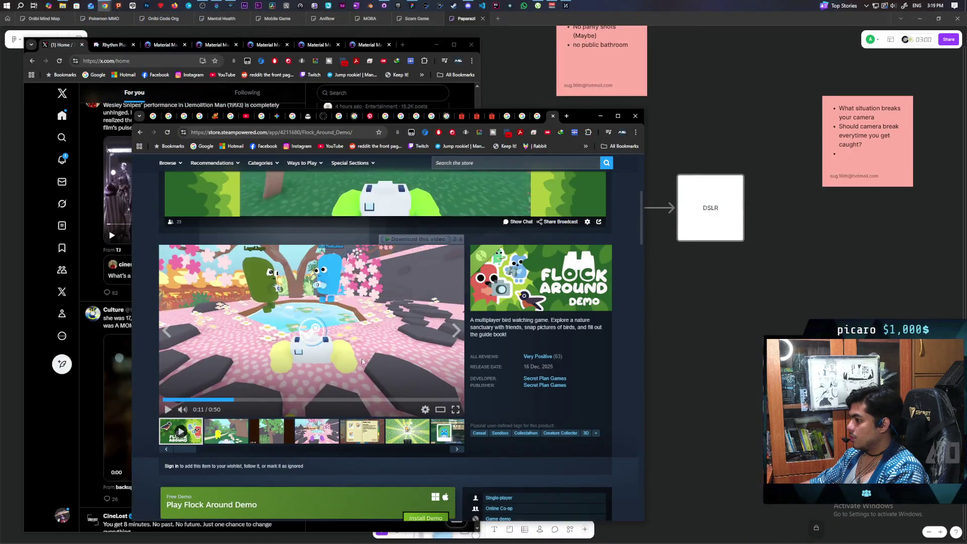
View the StellarsJay guide-book screenshot, then return to the trailer and restart it from the beginning
{"action": "left_click", "coordinate": [360, 433]}
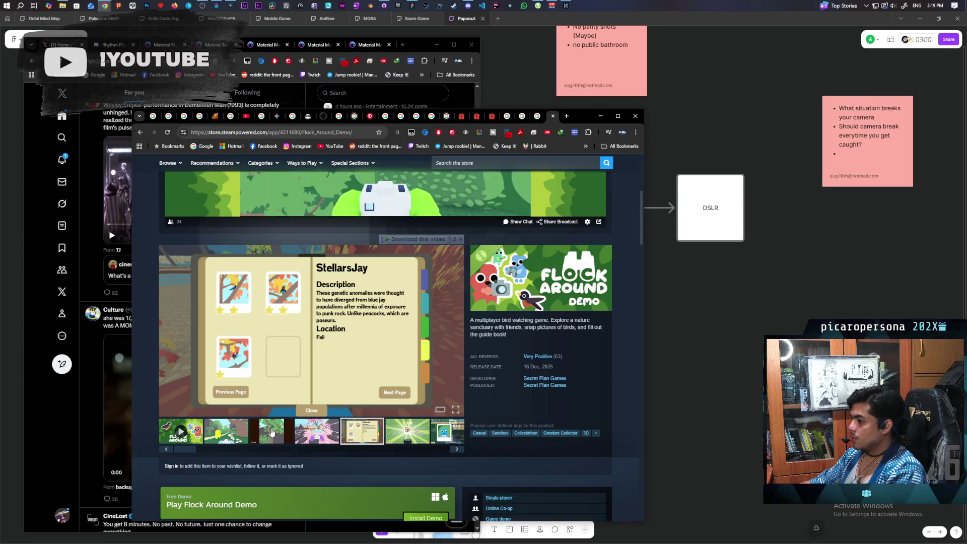
{"action": "left_click", "coordinate": [181, 431]}
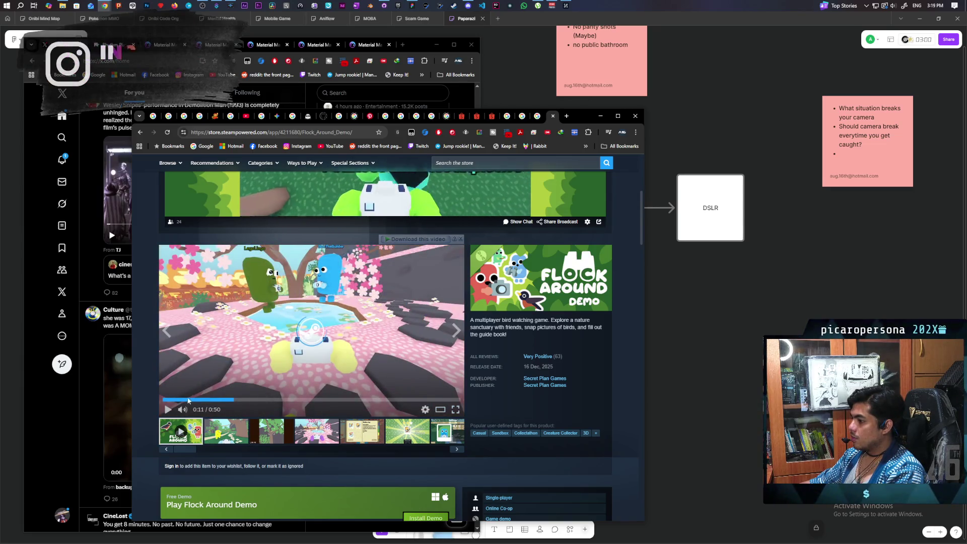
{"action": "left_click", "coordinate": [167, 409]}
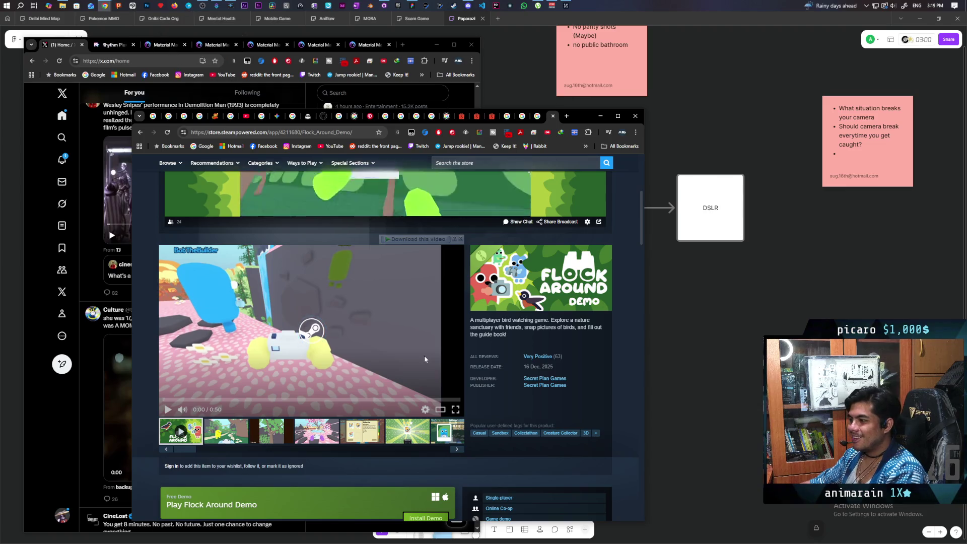
{"action": "scroll", "coordinate": [424, 357], "scroll_direction": "up", "scroll_amount": 2}
{"action": "scroll", "coordinate": [433, 382], "scroll_direction": "down", "scroll_amount": 3}
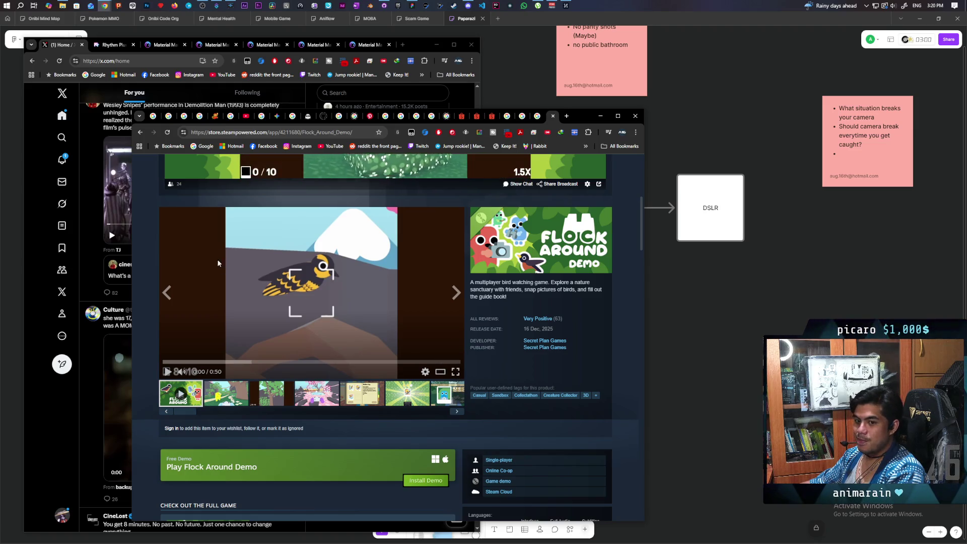
{"action": "scroll", "coordinate": [490, 361], "scroll_direction": "up", "scroll_amount": 5}
{"action": "scroll", "coordinate": [491, 365], "scroll_direction": "down", "scroll_amount": 2}
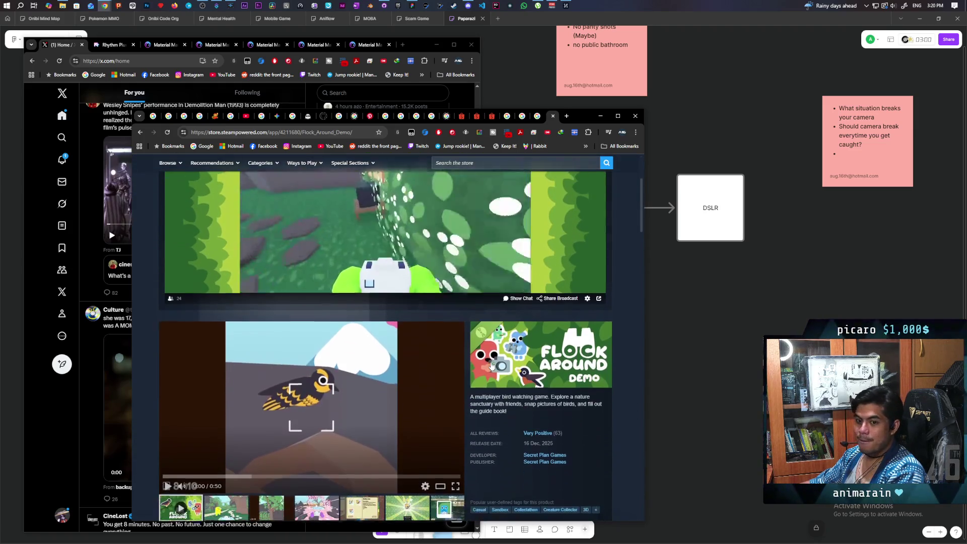
{"action": "scroll", "coordinate": [456, 394], "scroll_direction": "down", "scroll_amount": 3}
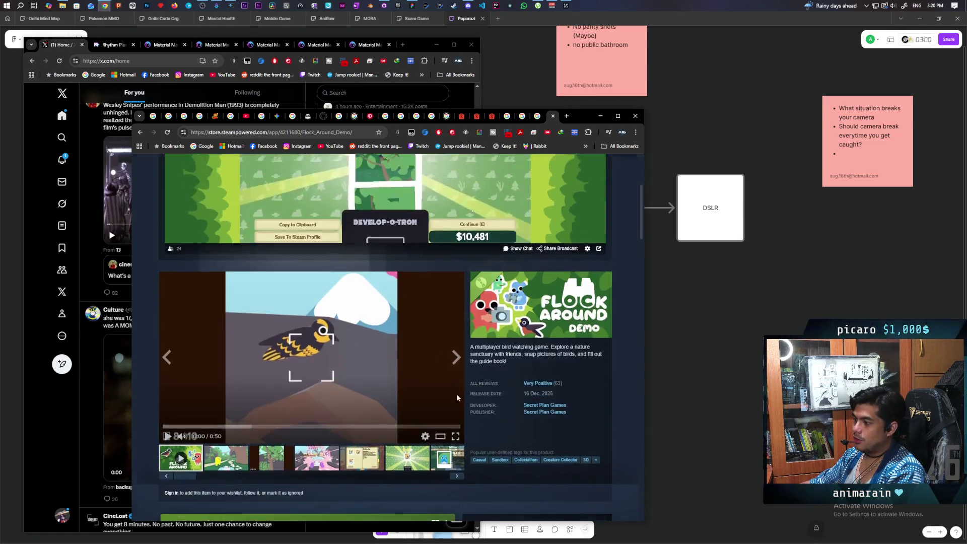
Dismiss the page's context menu and load YouTube from the bookmarks bar
{"action": "right_click", "coordinate": [291, 266]}
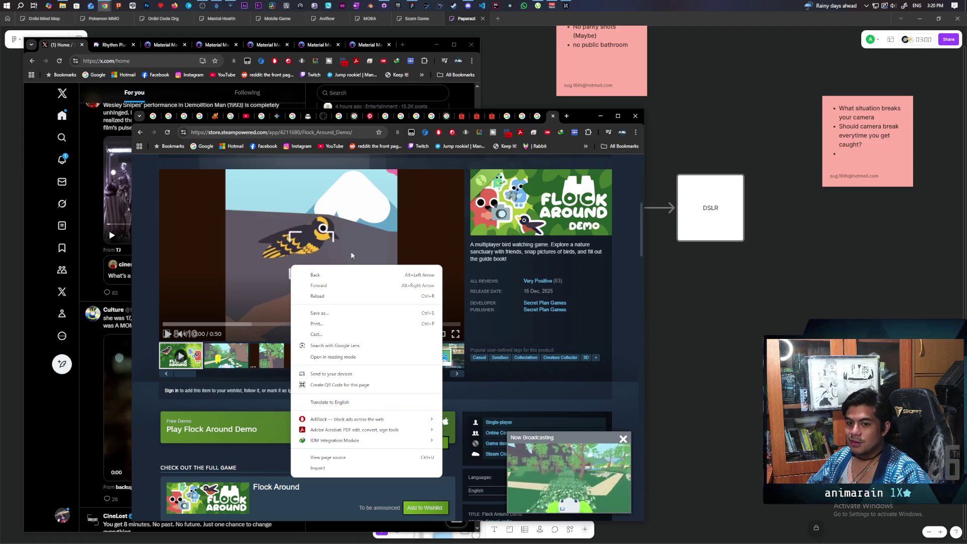
{"action": "left_click", "coordinate": [625, 295]}
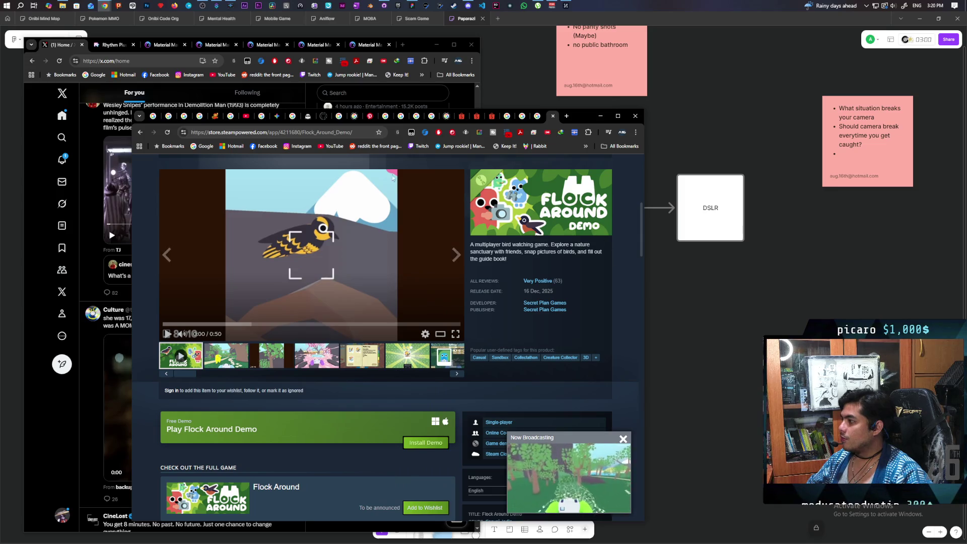
{"action": "left_click", "coordinate": [328, 147]}
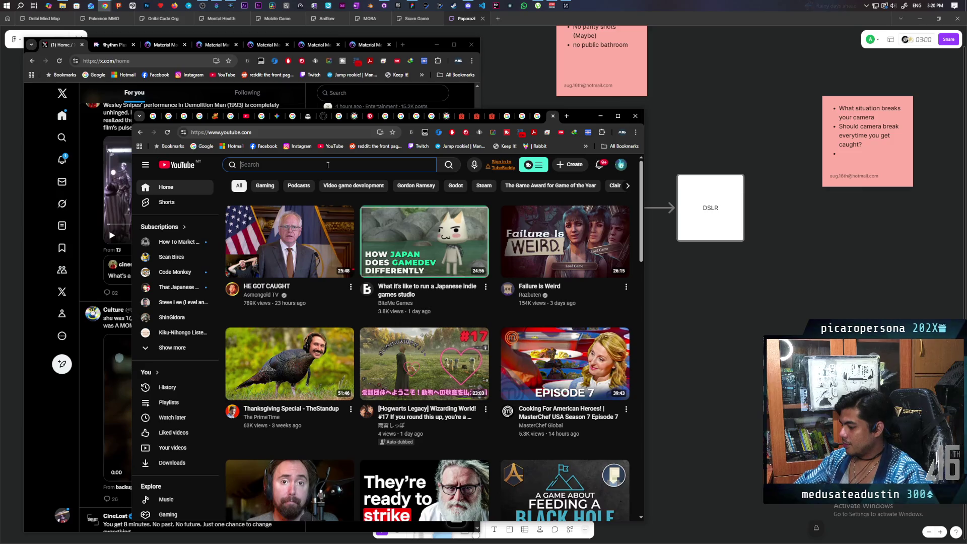
Search YouTube for 'flock around', fixing the typo, and scroll through the Flock Around channel results
{"action": "type", "text": "flock a"}
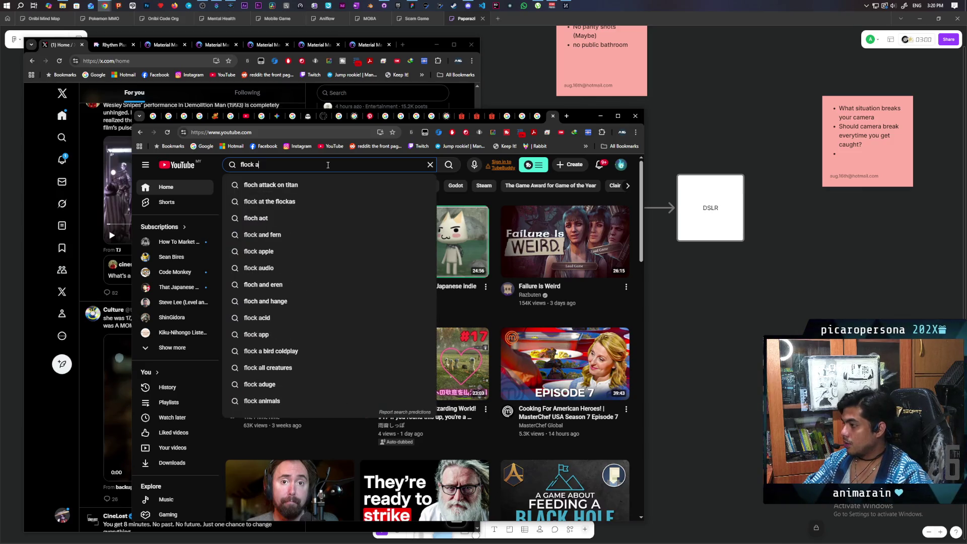
{"action": "type", "text": "roub"}
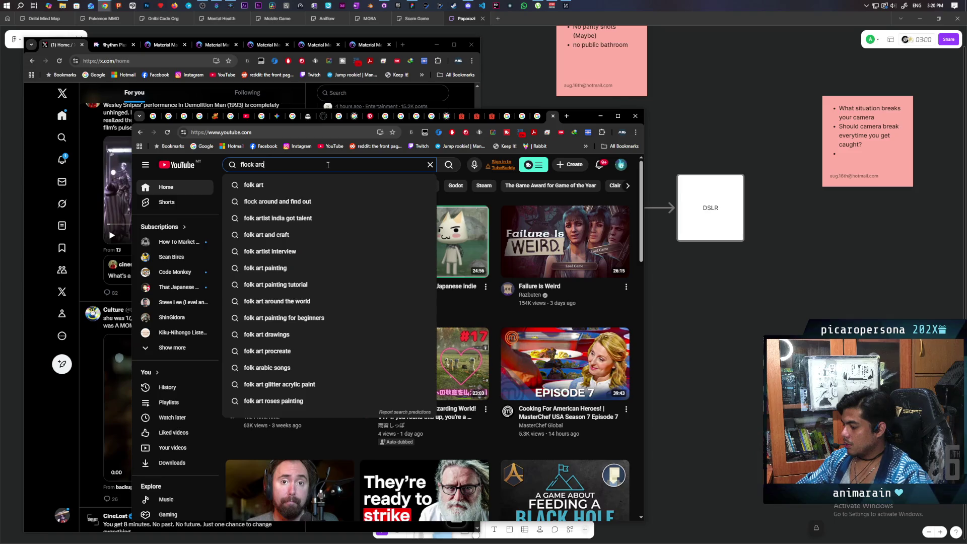
{"action": "key", "text": "BackSpace"}
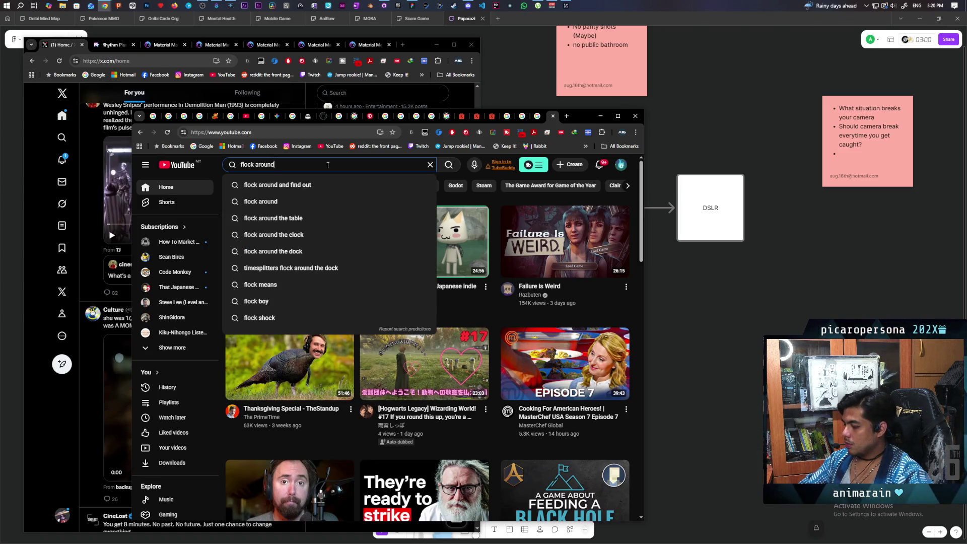
{"action": "key", "text": "Return"}
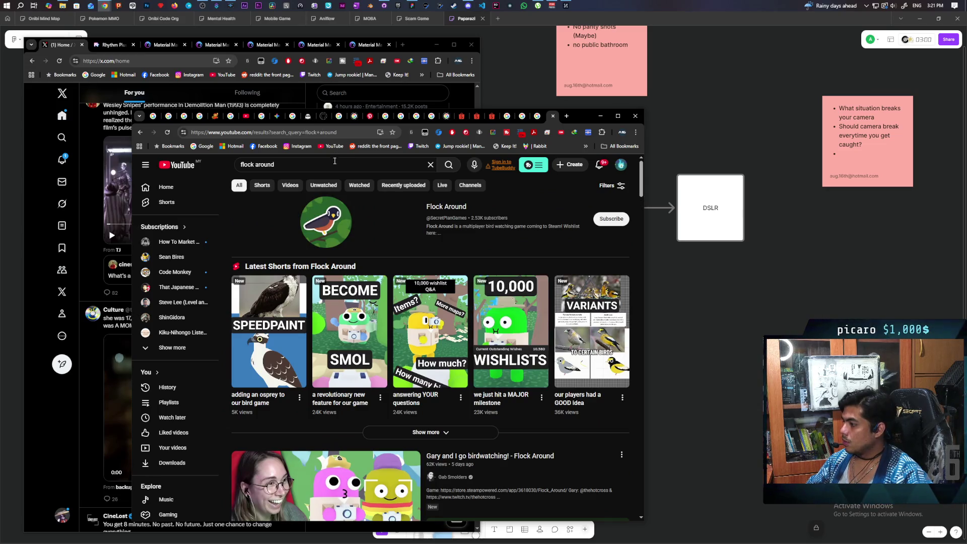
{"action": "scroll", "coordinate": [387, 232], "scroll_direction": "down", "scroll_amount": 5}
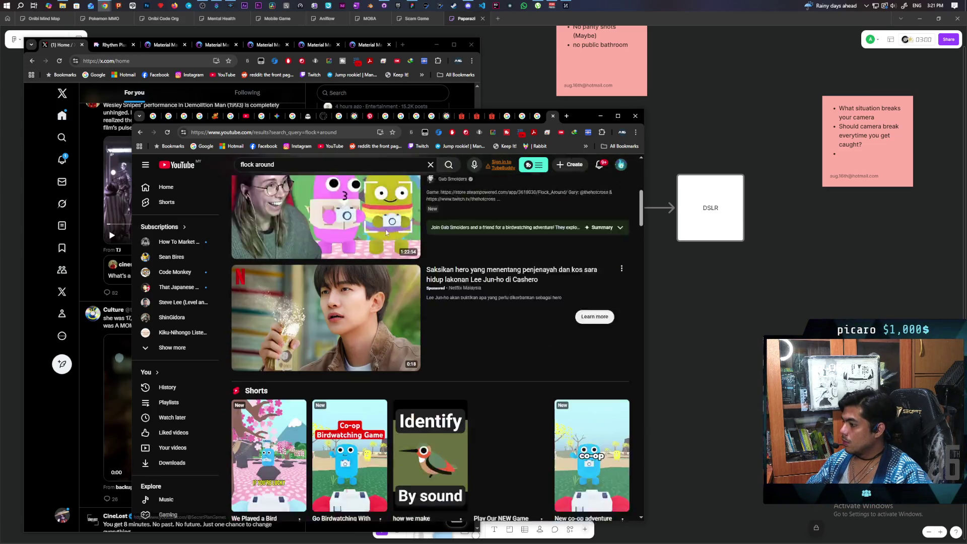
{"action": "scroll", "coordinate": [386, 233], "scroll_direction": "down", "scroll_amount": 5}
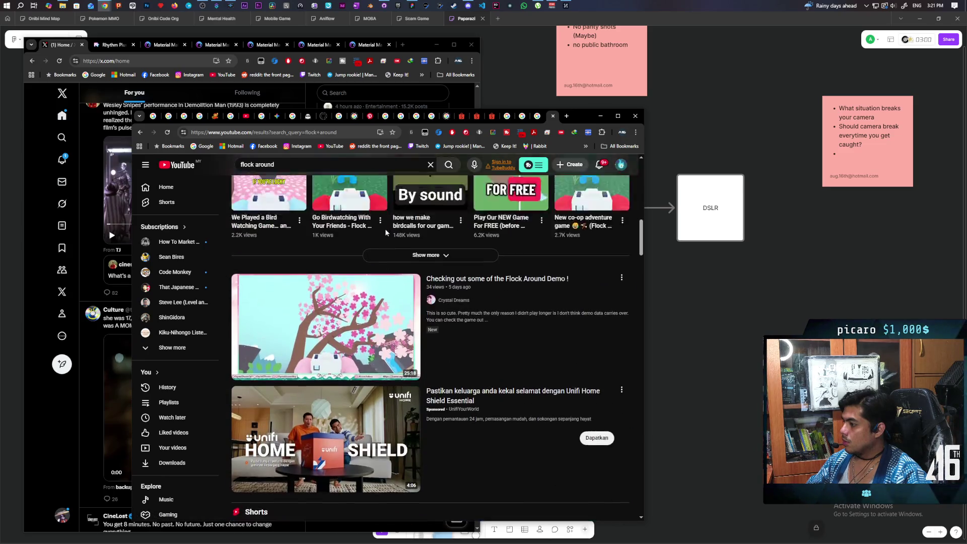
{"action": "scroll", "coordinate": [385, 228], "scroll_direction": "up", "scroll_amount": 10}
{"action": "left_click", "coordinate": [318, 165]}
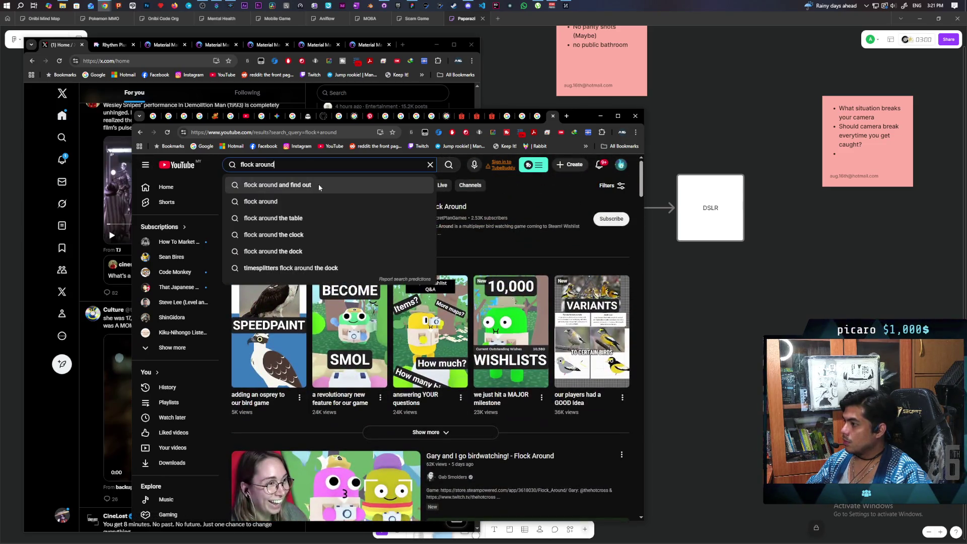
{"action": "type", "text": " trail"}
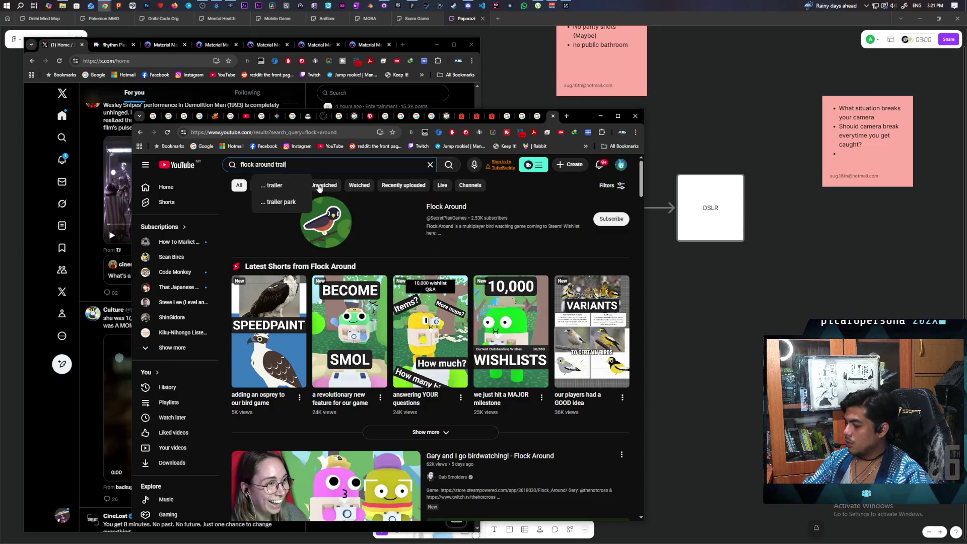
{"action": "type", "text": "er"}
{"action": "key", "text": "Return"}
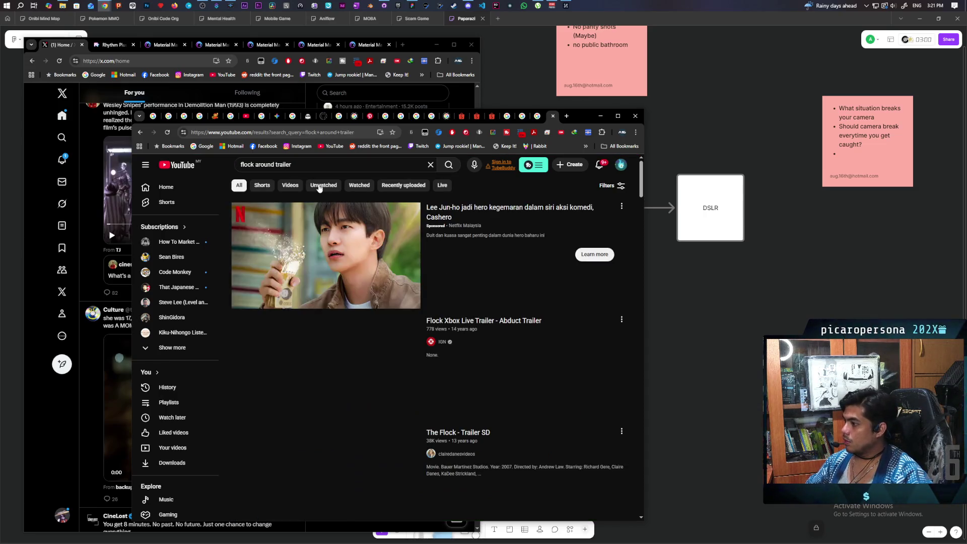
{"action": "scroll", "coordinate": [479, 224], "scroll_direction": "down", "scroll_amount": 9}
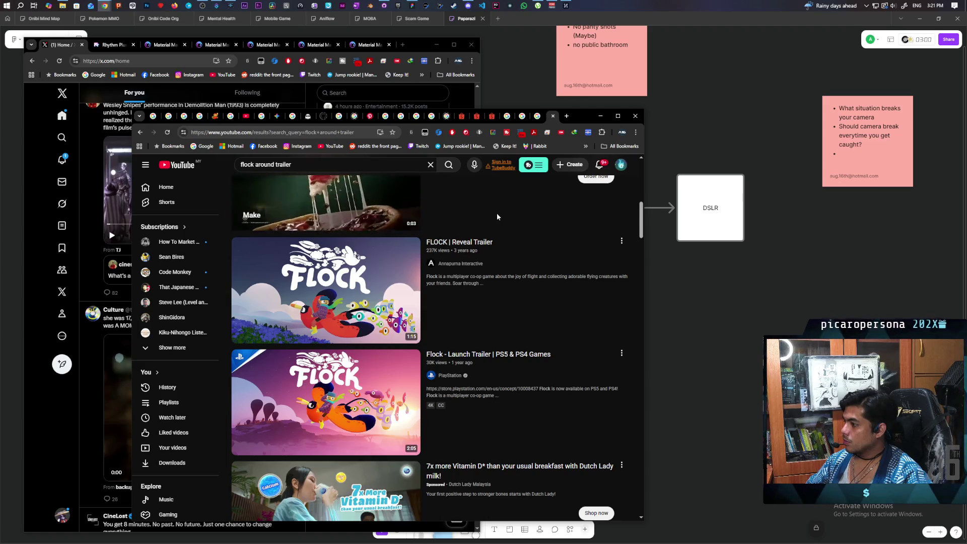
{"action": "scroll", "coordinate": [494, 217], "scroll_direction": "down", "scroll_amount": 10}
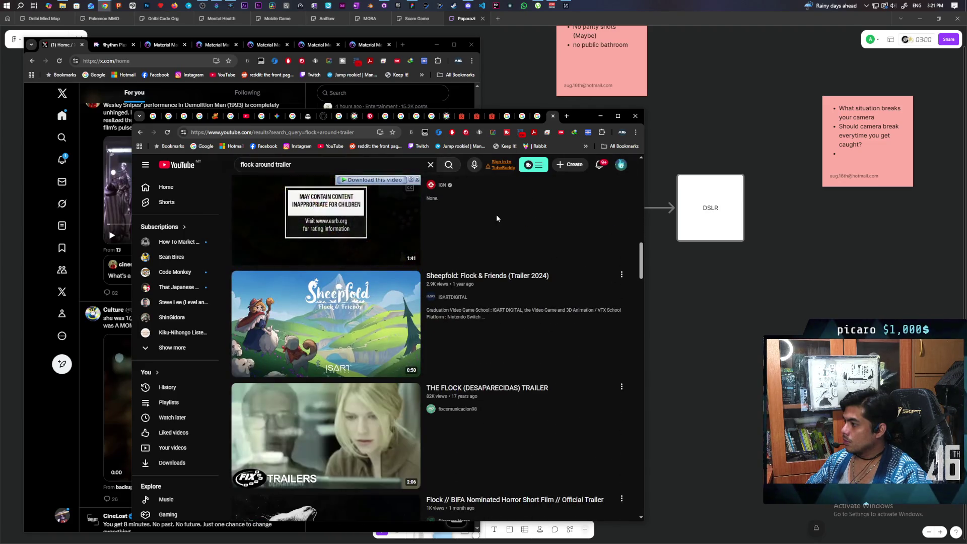
{"action": "scroll", "coordinate": [497, 217], "scroll_direction": "down", "scroll_amount": 6}
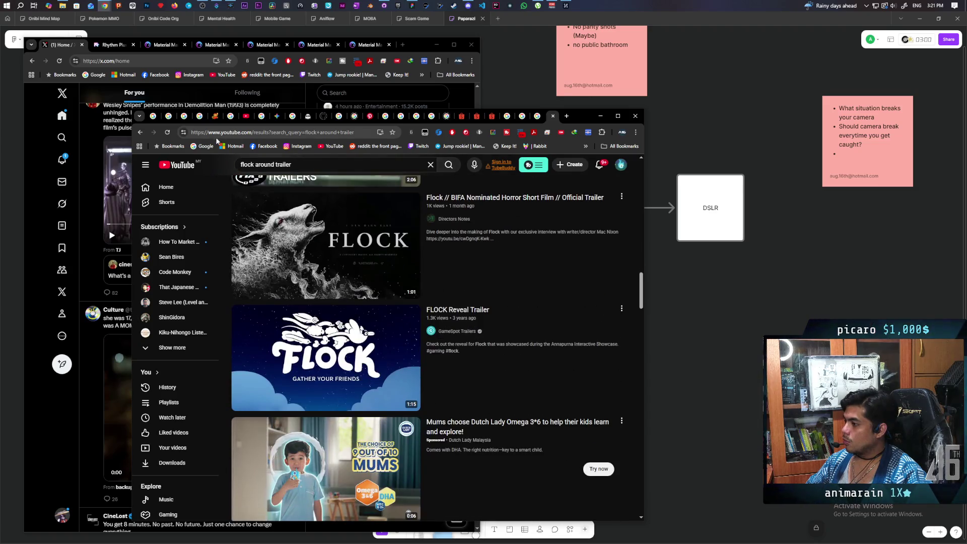
{"action": "double_click", "coordinate": [289, 165]}
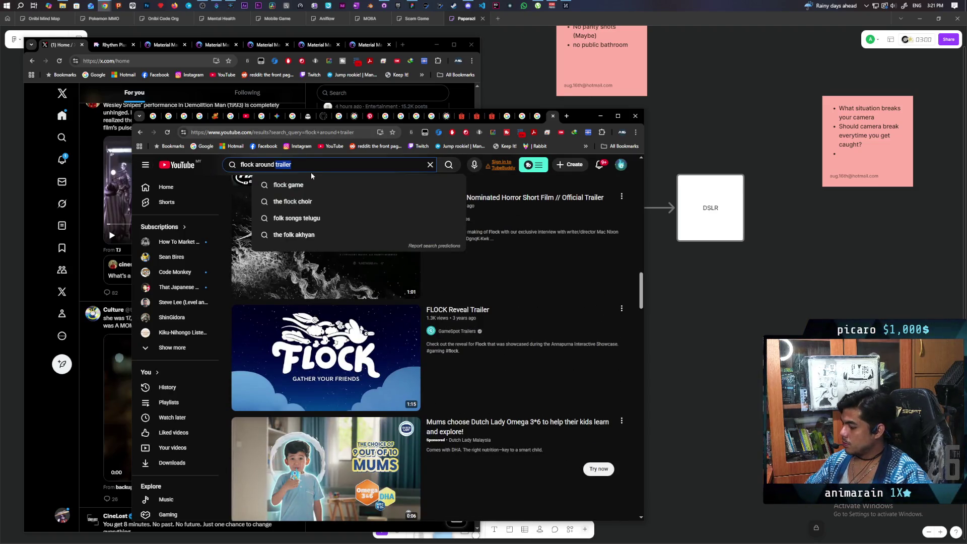
{"action": "key", "text": "BackSpace"}
{"action": "key", "text": "Return"}
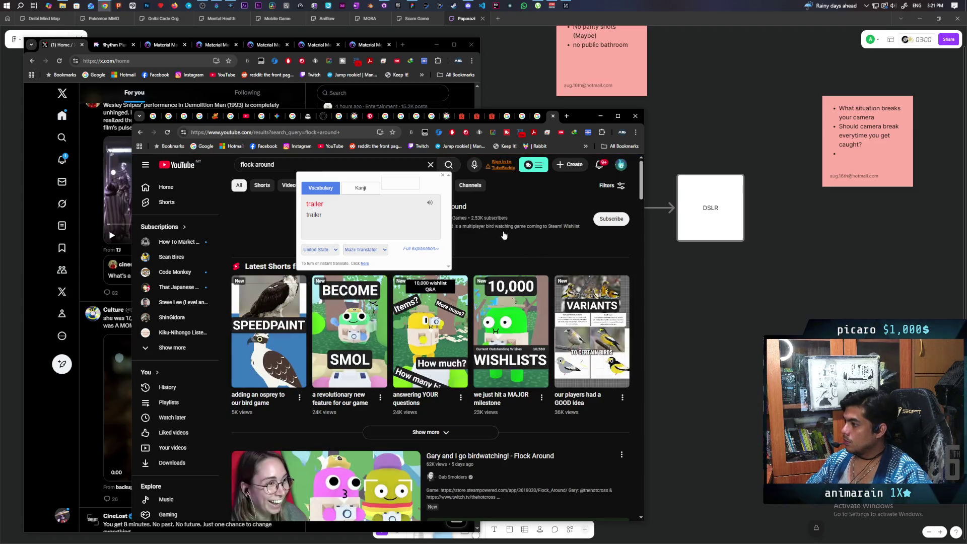
{"action": "left_click", "coordinate": [482, 228]}
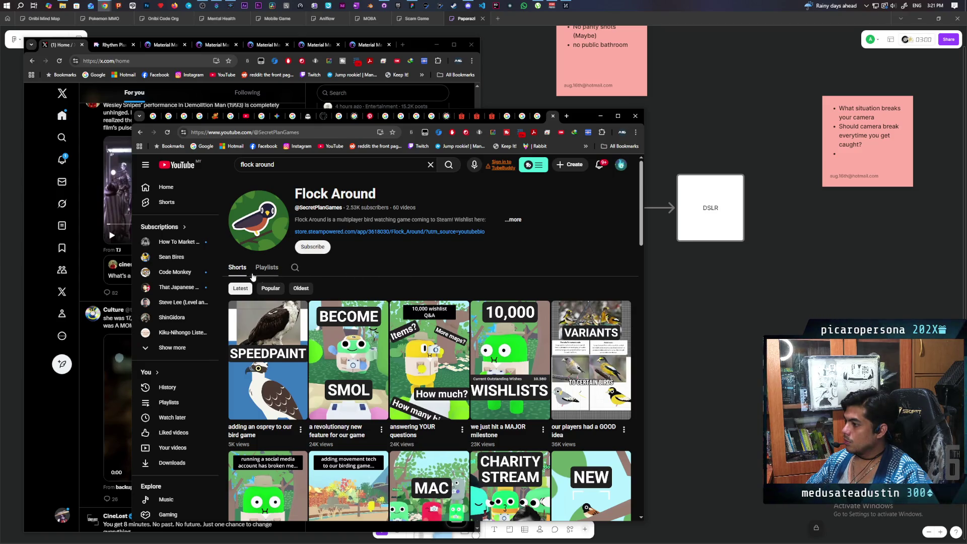
{"action": "scroll", "coordinate": [502, 253], "scroll_direction": "down", "scroll_amount": 2}
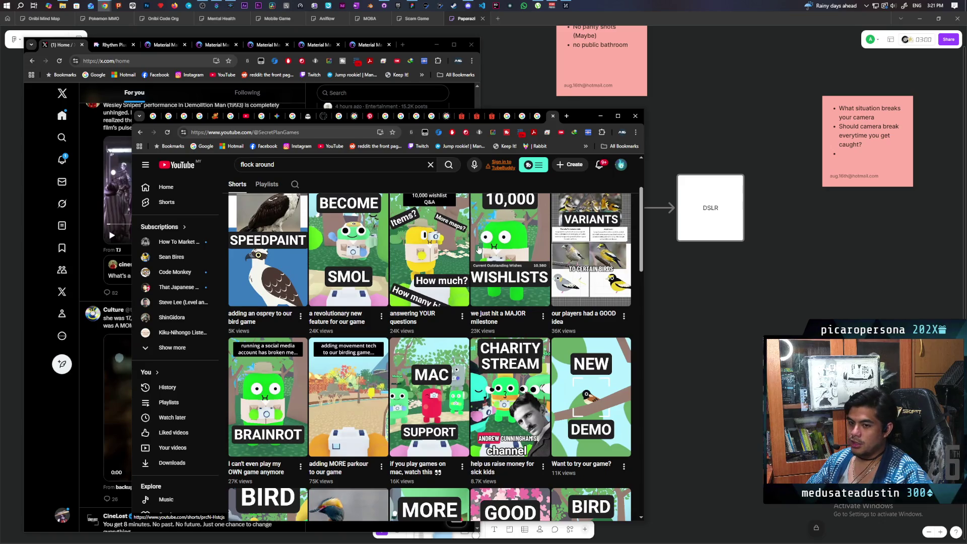
{"action": "scroll", "coordinate": [524, 248], "scroll_direction": "up", "scroll_amount": 3}
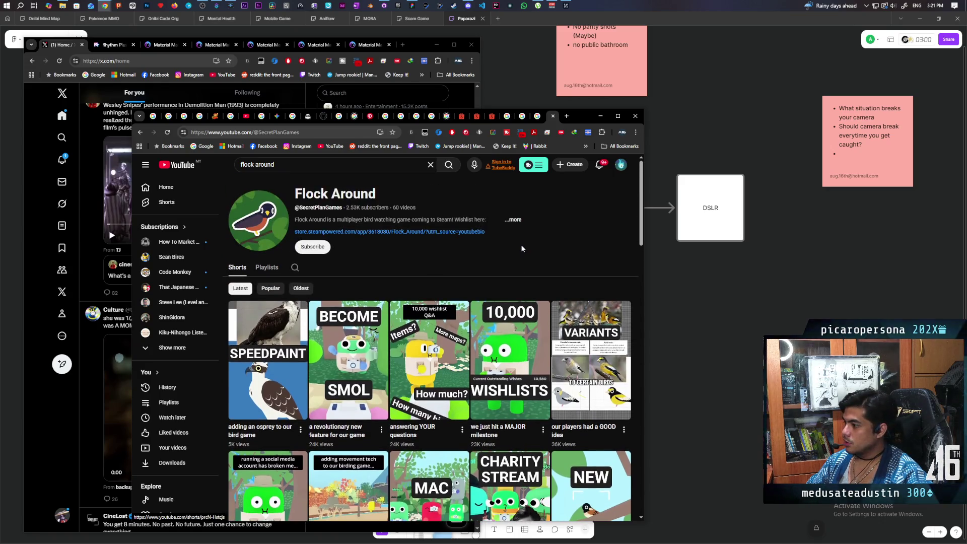
{"action": "scroll", "coordinate": [521, 244], "scroll_direction": "down", "scroll_amount": 2}
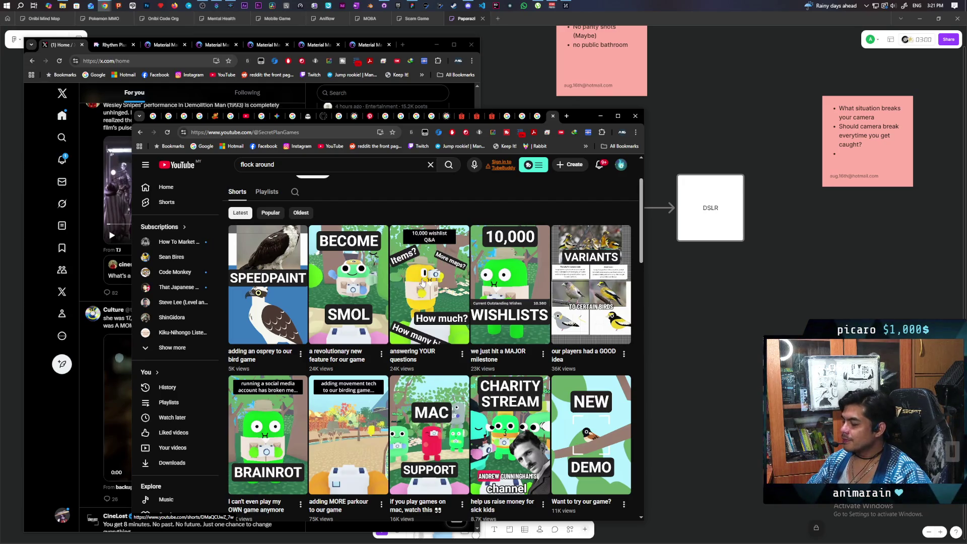
{"action": "scroll", "coordinate": [440, 287], "scroll_direction": "down", "scroll_amount": 4}
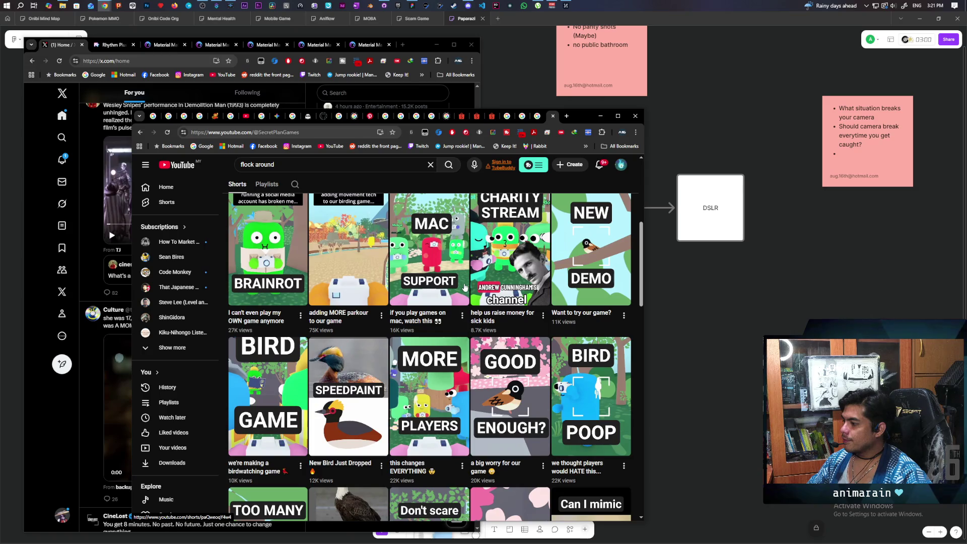
{"action": "scroll", "coordinate": [465, 285], "scroll_direction": "down", "scroll_amount": 4}
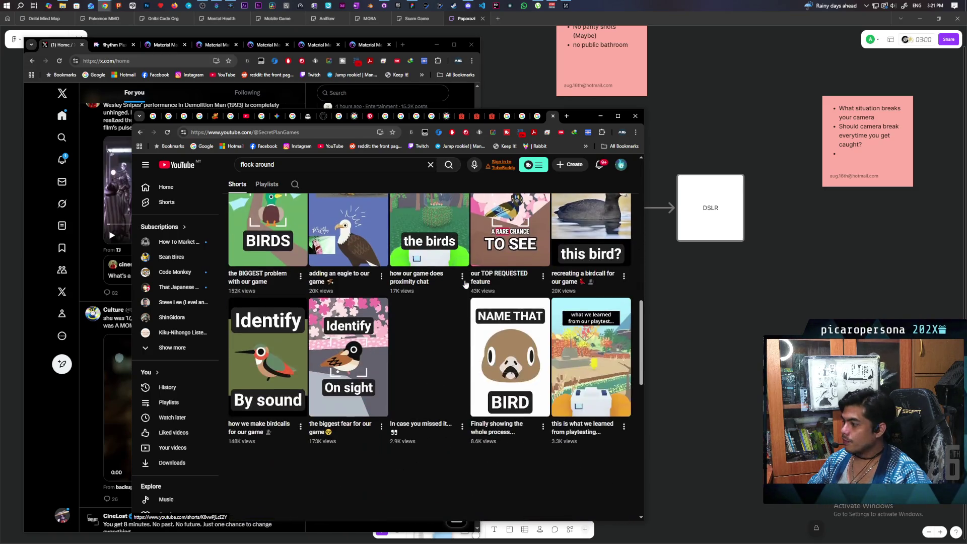
{"action": "scroll", "coordinate": [465, 284], "scroll_direction": "down", "scroll_amount": 3}
{"action": "scroll", "coordinate": [465, 284], "scroll_direction": "down", "scroll_amount": 4}
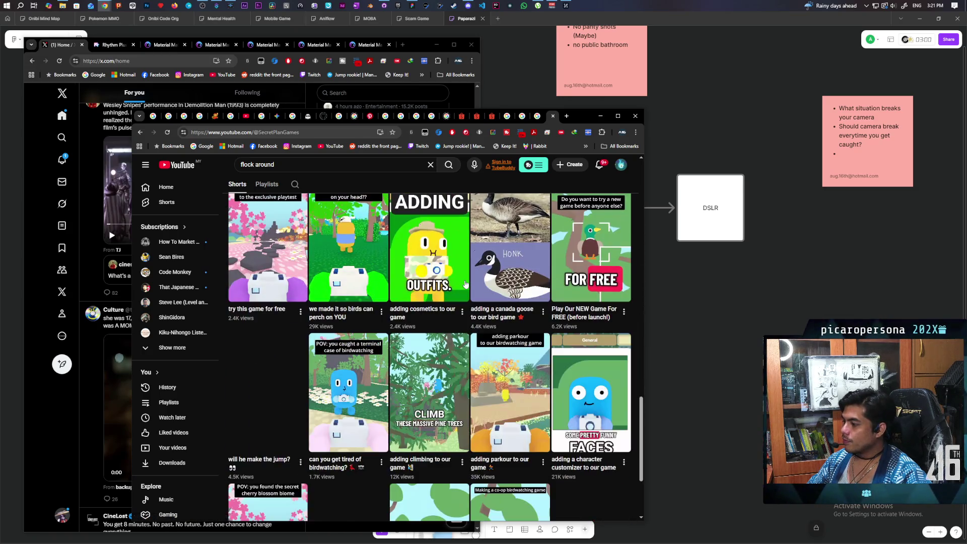
{"action": "scroll", "coordinate": [465, 284], "scroll_direction": "down", "scroll_amount": 3}
{"action": "scroll", "coordinate": [465, 285], "scroll_direction": "down", "scroll_amount": 3}
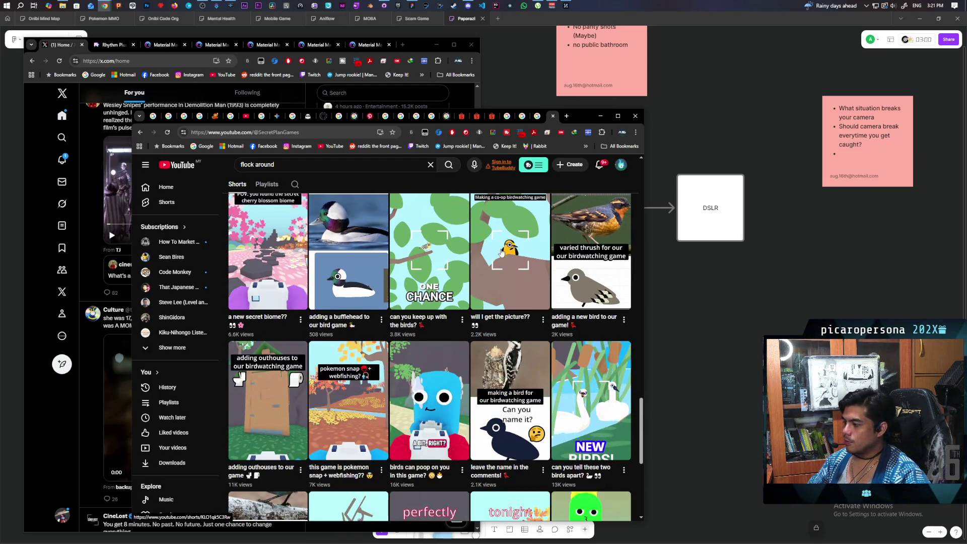
{"action": "scroll", "coordinate": [501, 252], "scroll_direction": "down", "scroll_amount": 4}
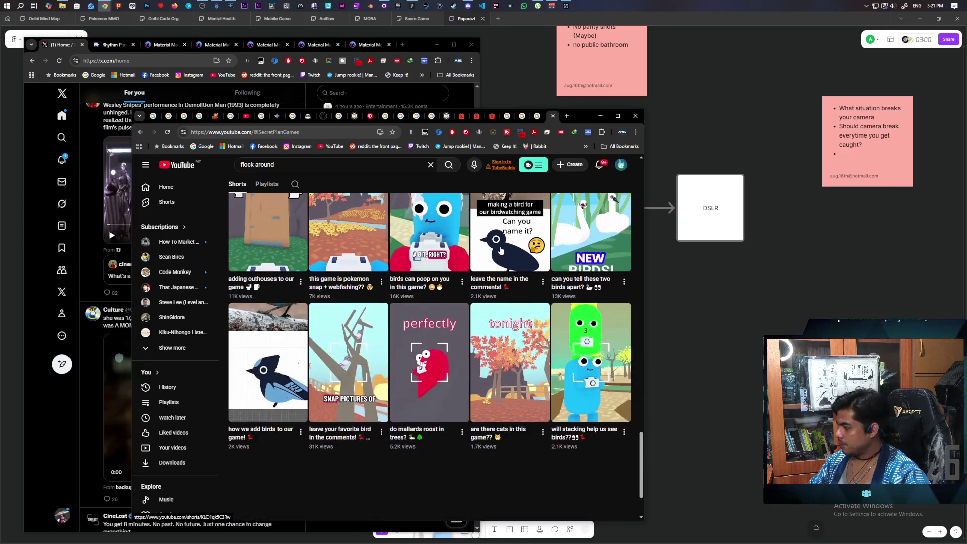
{"action": "scroll", "coordinate": [500, 250], "scroll_direction": "down", "scroll_amount": 2}
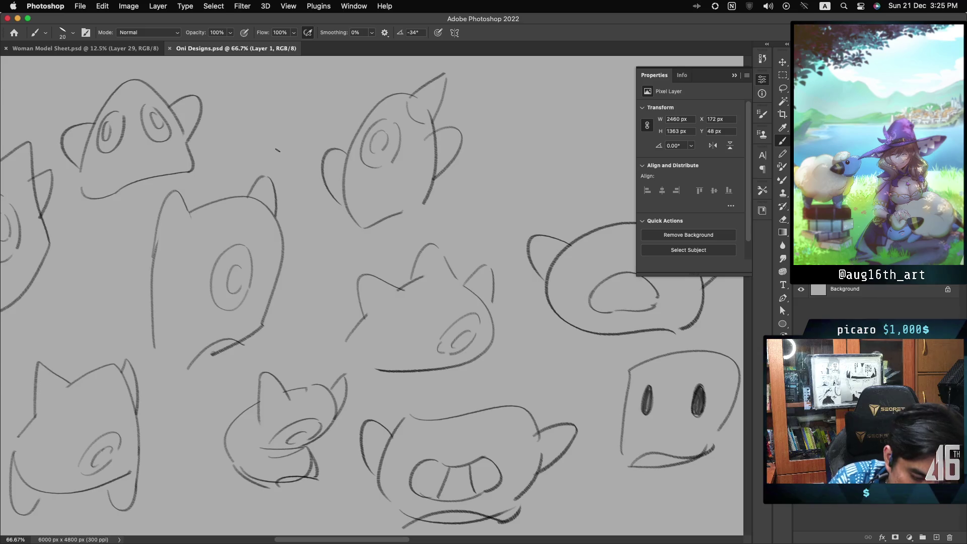
Draw an oval mouth under the top-left head's eyes with a short tooth stroke inside
{"action": "left_click_drag", "start_coordinate": [145, 156], "coordinate": [140, 162]}
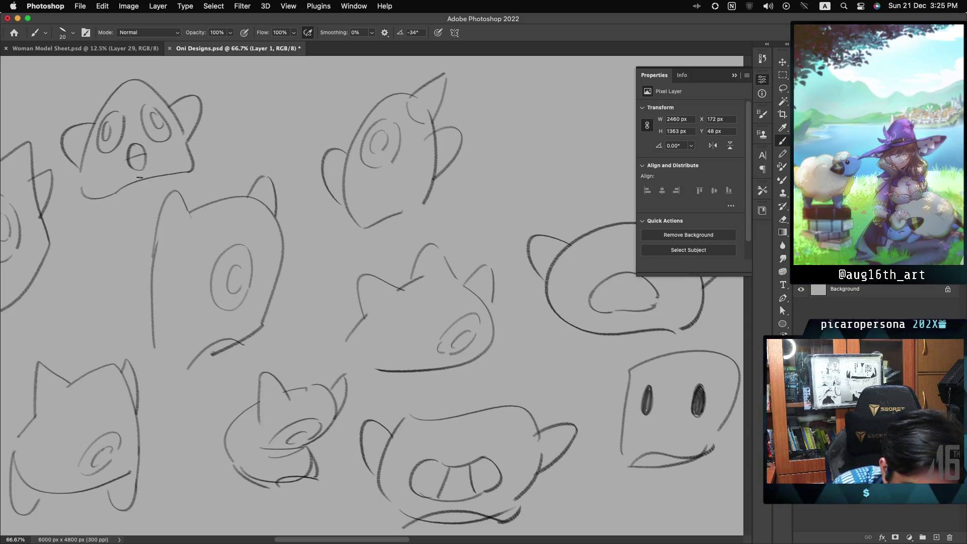
{"action": "left_click_drag", "start_coordinate": [135, 147], "coordinate": [135, 165]}
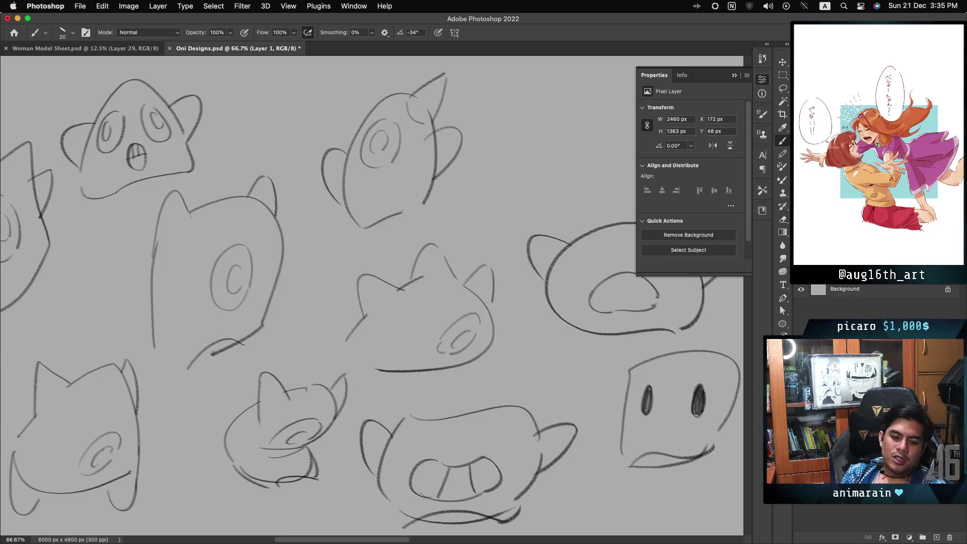
Pan the canvas left and right to review the sheet of Oni head sketches
{"action": "scroll", "coordinate": [372, 294], "scroll_direction": "left", "scroll_amount": 5}
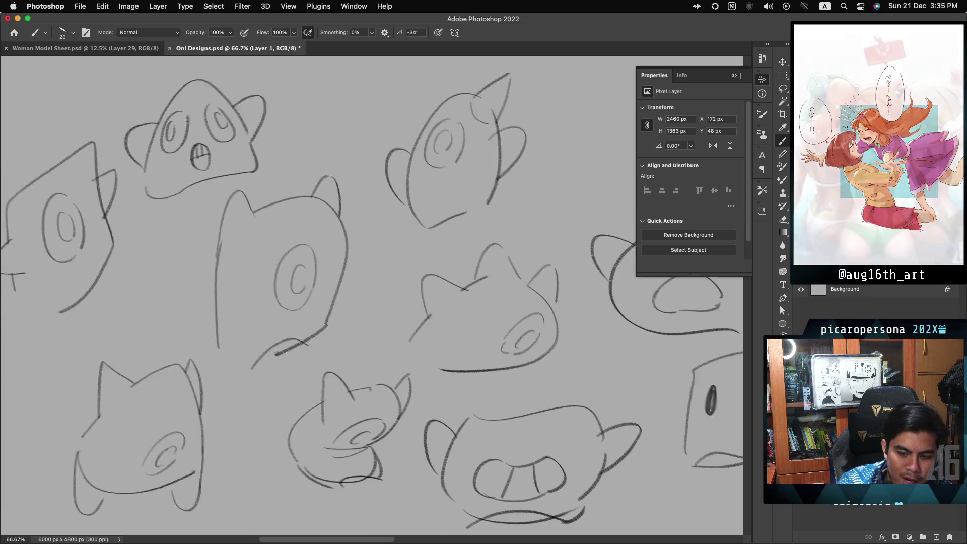
{"action": "scroll", "coordinate": [372, 294], "scroll_direction": "right", "scroll_amount": 1}
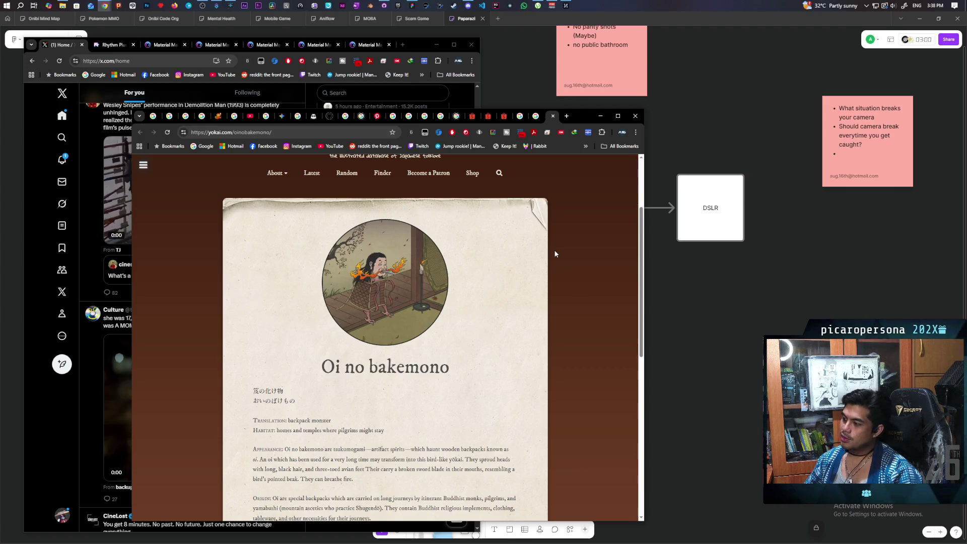
Scroll through the yokai.com Oi no bakemono article for reference
{"action": "scroll", "coordinate": [556, 254], "scroll_direction": "down", "scroll_amount": 5}
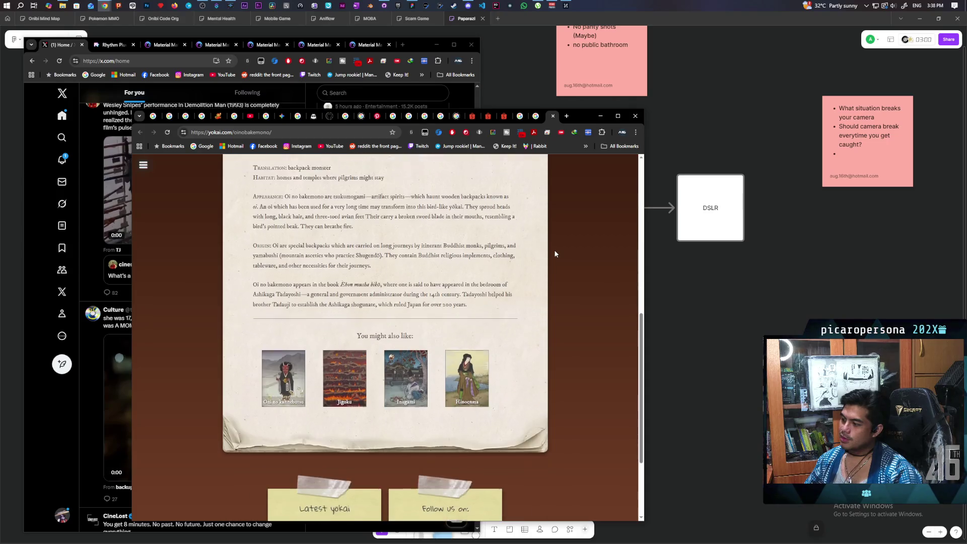
{"action": "scroll", "coordinate": [555, 254], "scroll_direction": "up", "scroll_amount": 2}
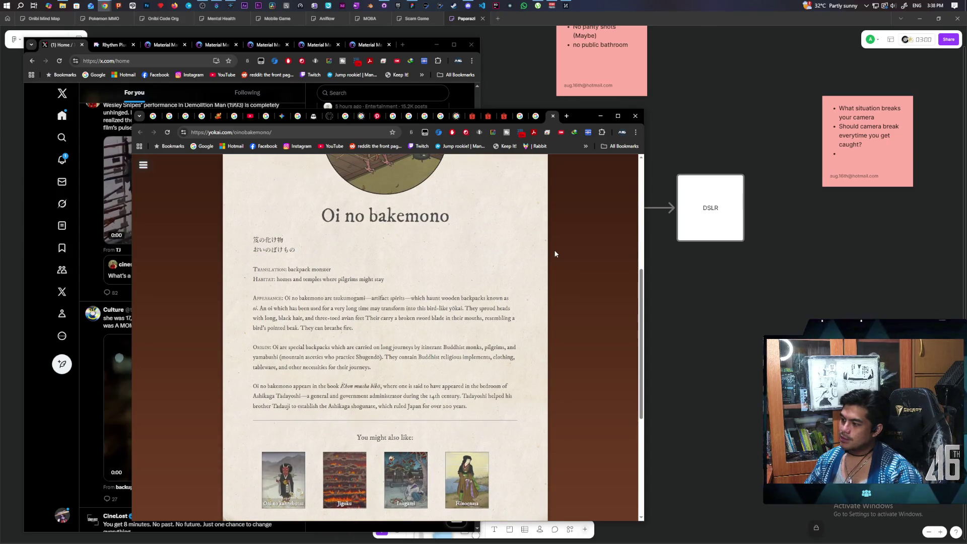
{"action": "scroll", "coordinate": [556, 254], "scroll_direction": "up", "scroll_amount": 1}
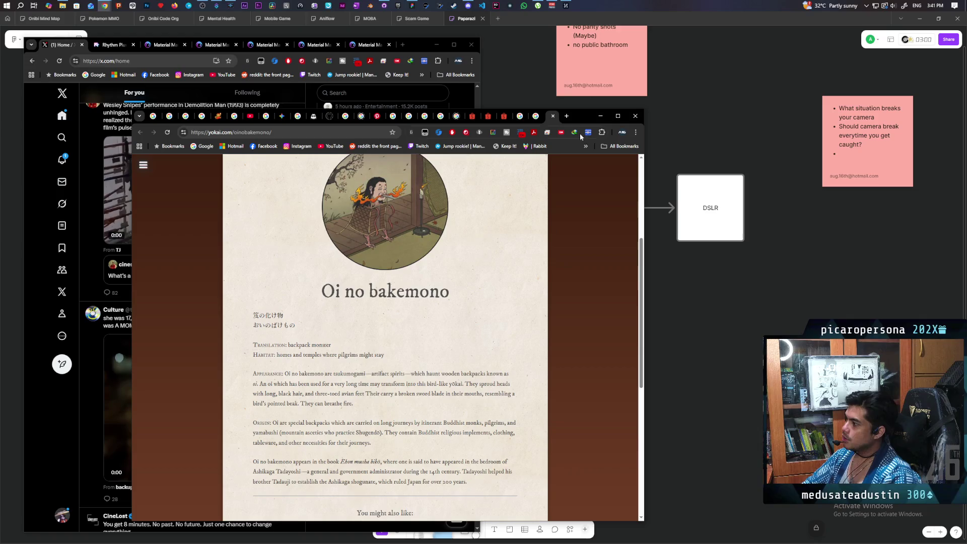
Search Google for 'can you play peak solo' in a new tab and look over the results
{"action": "left_click", "coordinate": [566, 117]}
{"action": "type", "text": "can you p"}
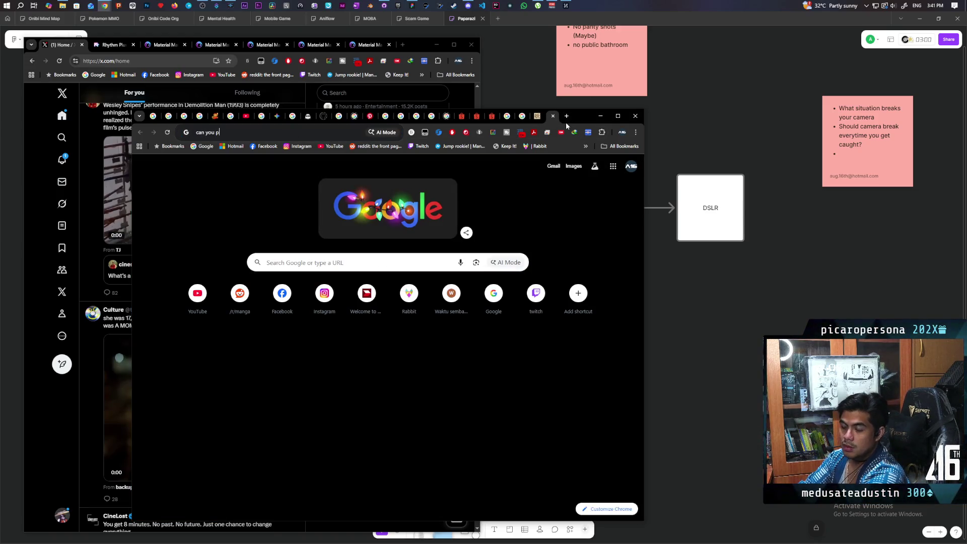
{"action": "type", "text": "lay "}
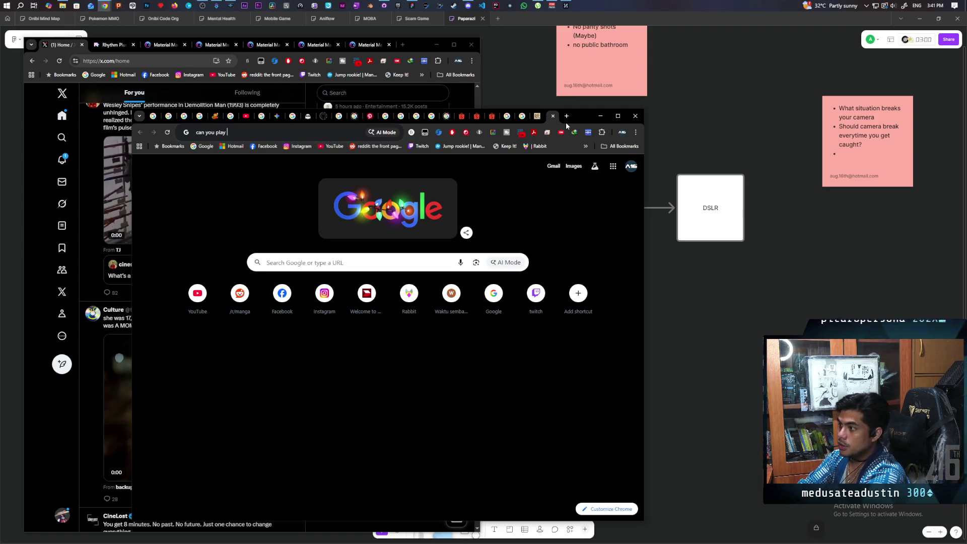
{"action": "type", "text": "peak solo"}
{"action": "key", "text": "Return"}
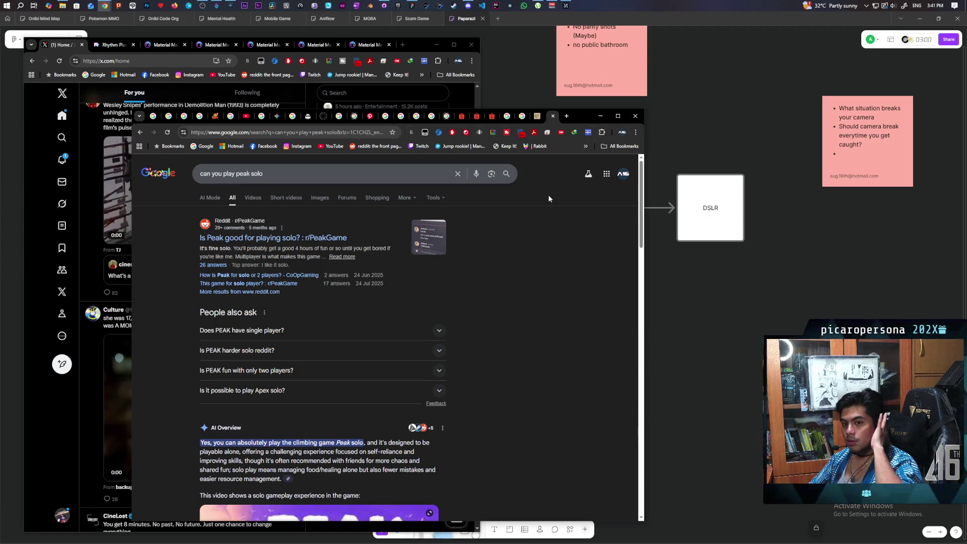
{"action": "scroll", "coordinate": [553, 262], "scroll_direction": "down", "scroll_amount": 3}
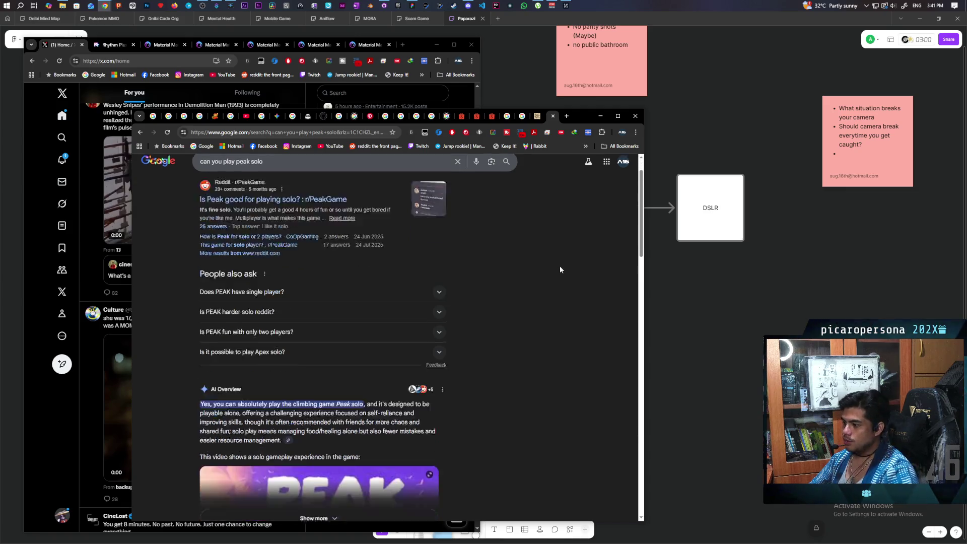
{"action": "scroll", "coordinate": [551, 264], "scroll_direction": "down", "scroll_amount": 3}
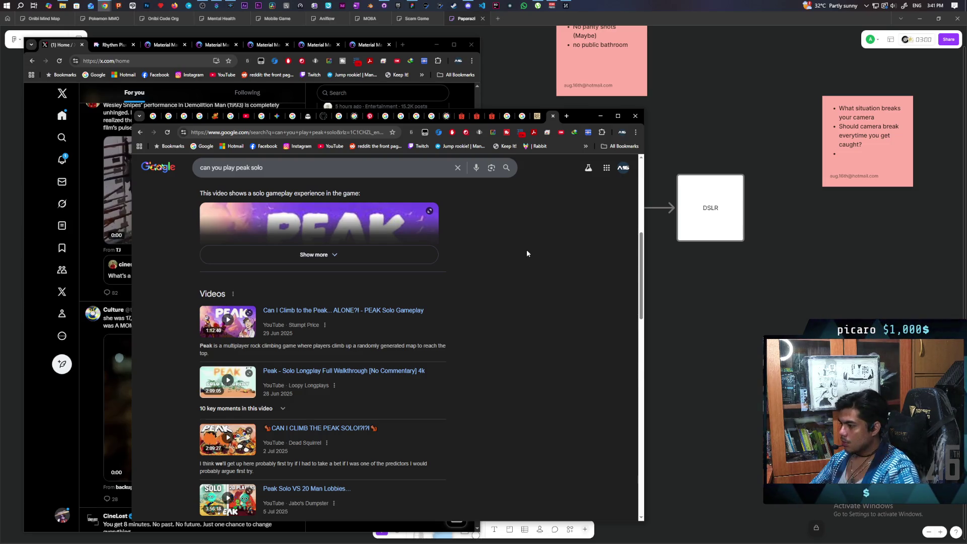
{"action": "scroll", "coordinate": [532, 251], "scroll_direction": "down", "scroll_amount": 3}
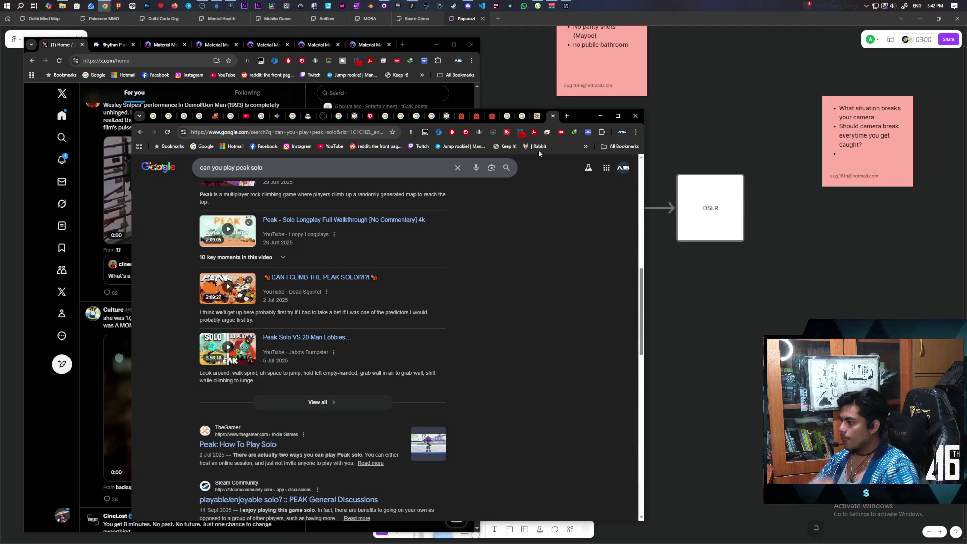
{"action": "left_click", "coordinate": [553, 116]}
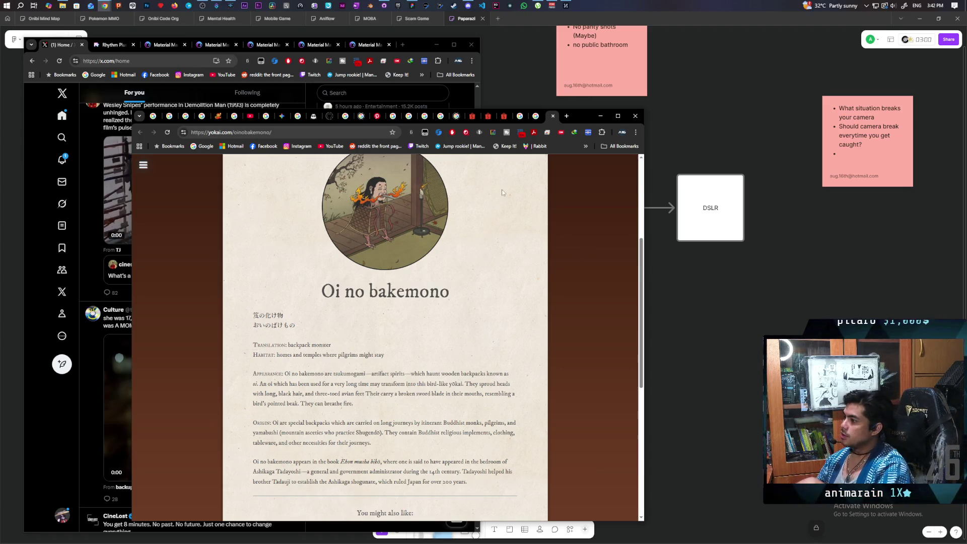
Close the Google search tab to get back to the yokai.com Oi no bakemono page
{"action": "mouse_move", "coordinate": [470, 6]}
{"action": "mouse_move", "coordinate": [471, 46]}
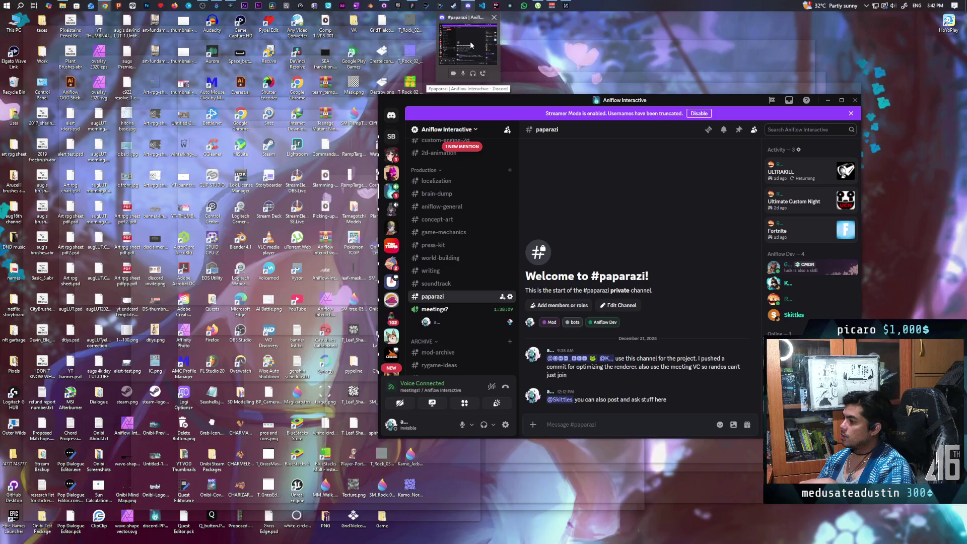
Bring Discord forward and open the meetings? voice call view
{"action": "left_click", "coordinate": [464, 76]}
{"action": "left_click", "coordinate": [447, 315]}
{"action": "left_click", "coordinate": [567, 409]}
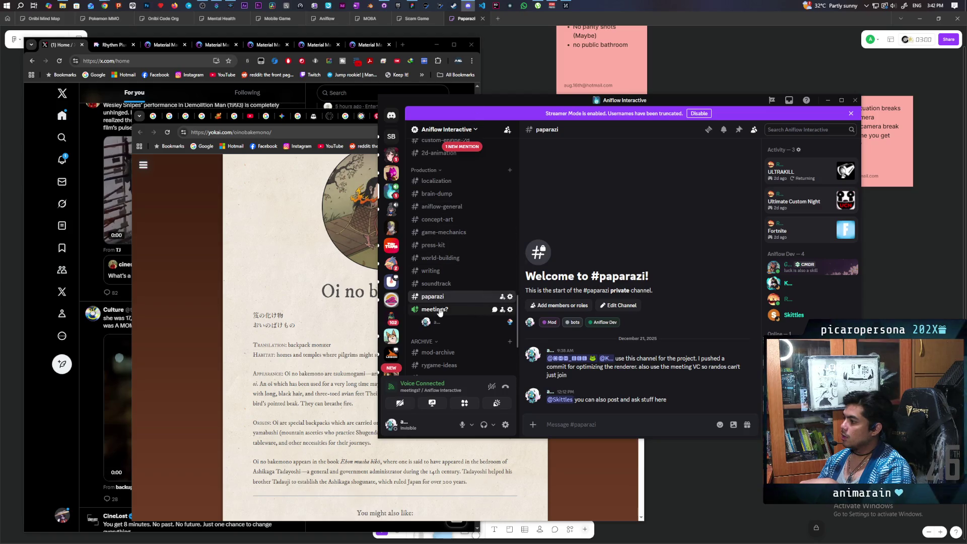
{"action": "left_click", "coordinate": [414, 311]}
{"action": "left_click", "coordinate": [458, 313]}
{"action": "left_click", "coordinate": [458, 313]}
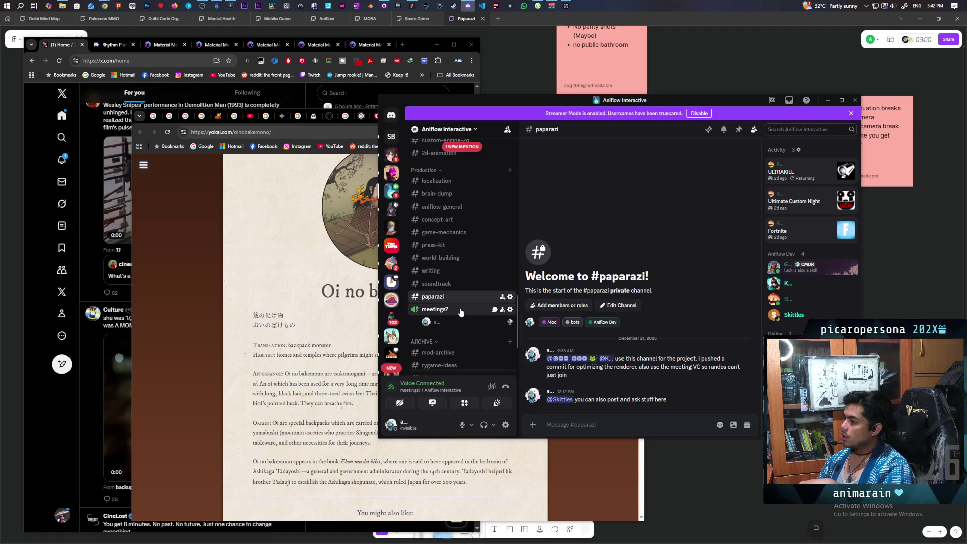
{"action": "left_click", "coordinate": [459, 311]}
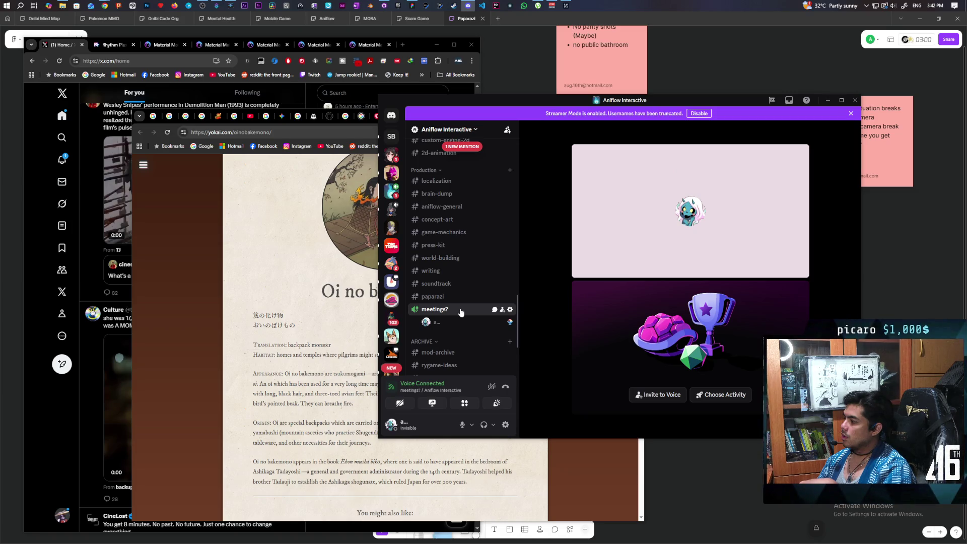
{"action": "scroll", "coordinate": [447, 210], "scroll_direction": "up", "scroll_amount": 4}
{"action": "scroll", "coordinate": [446, 209], "scroll_direction": "up", "scroll_amount": 5}
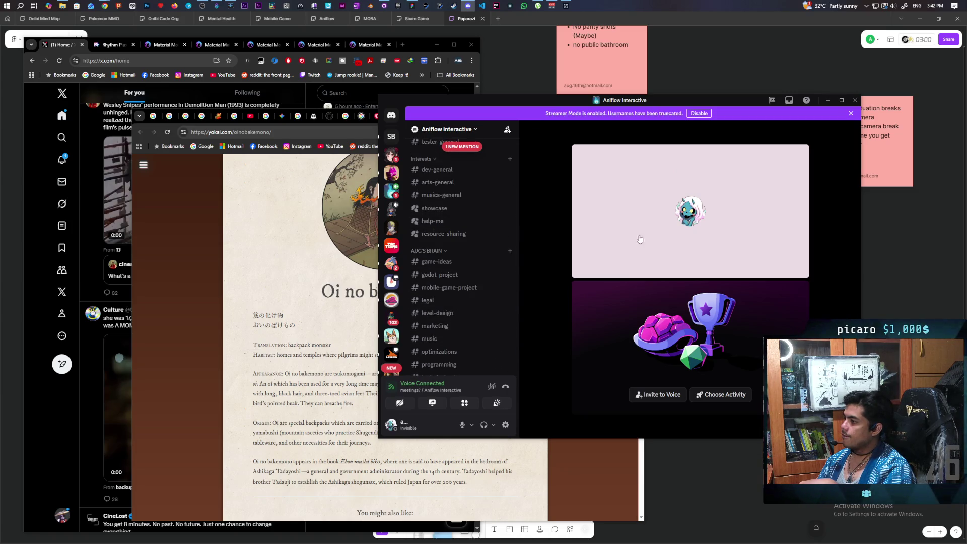
Close the meetings? chat panel and bring up the Paparazi planning board
{"action": "left_click", "coordinate": [850, 130]}
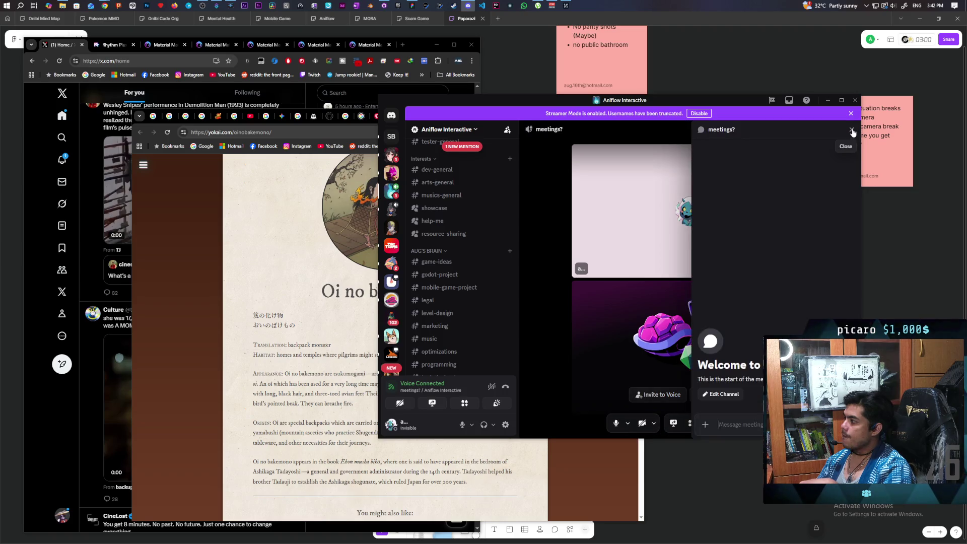
{"action": "left_click", "coordinate": [852, 131]}
{"action": "scroll", "coordinate": [459, 217], "scroll_direction": "up", "scroll_amount": 3}
{"action": "scroll", "coordinate": [459, 217], "scroll_direction": "up", "scroll_amount": 3}
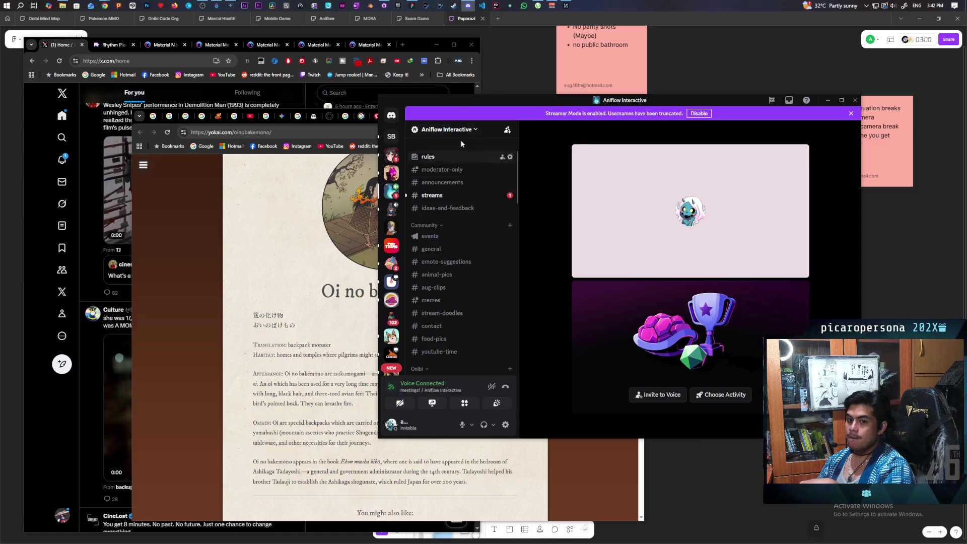
{"action": "left_click", "coordinate": [560, 19]}
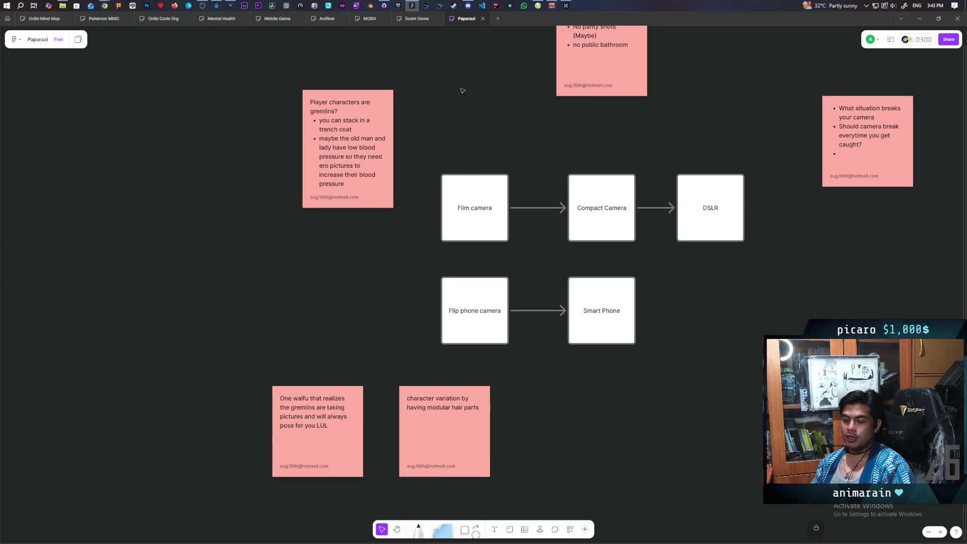
Fetch origin for the Paparazi repository in GitHub Desktop and review its commit history
{"action": "left_click", "coordinate": [385, 5]}
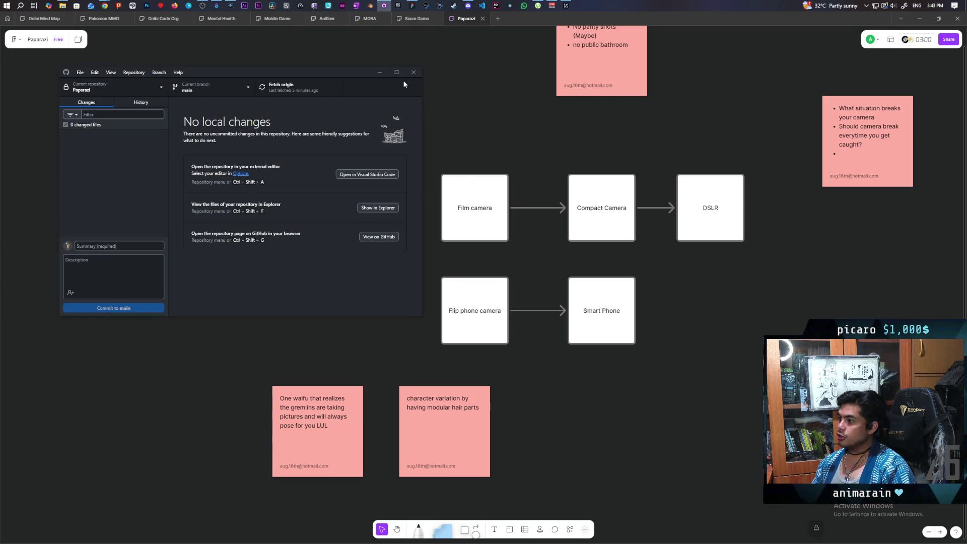
{"action": "left_click", "coordinate": [267, 94]}
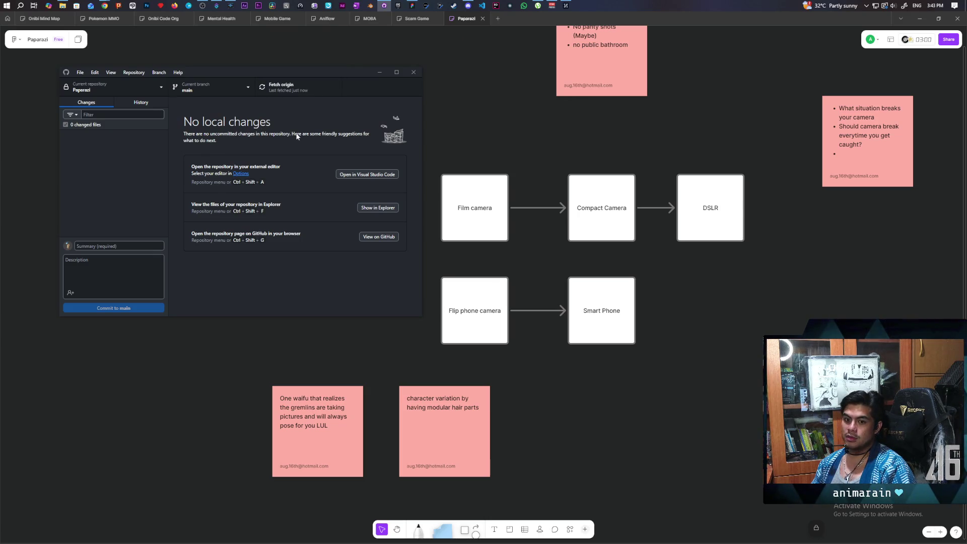
{"action": "left_click", "coordinate": [151, 104]}
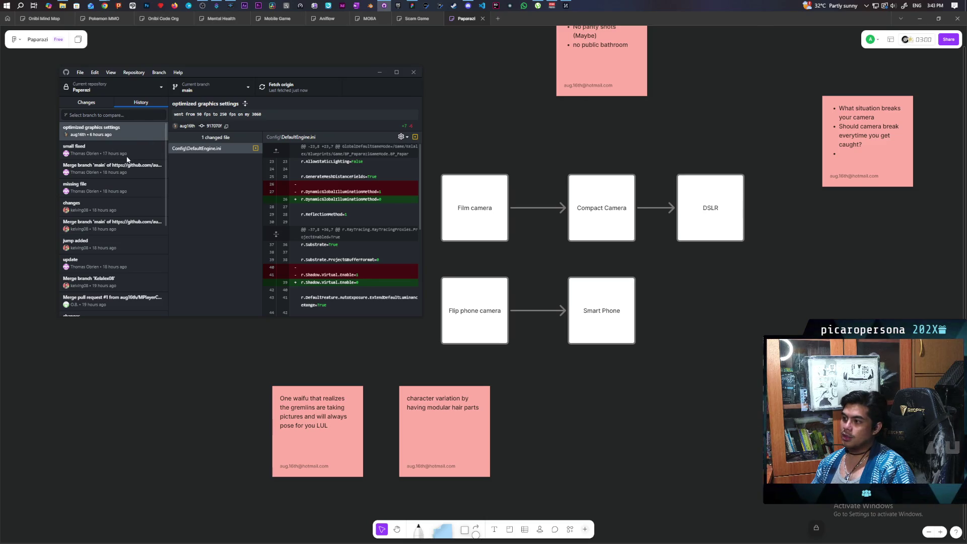
{"action": "left_click", "coordinate": [208, 88]}
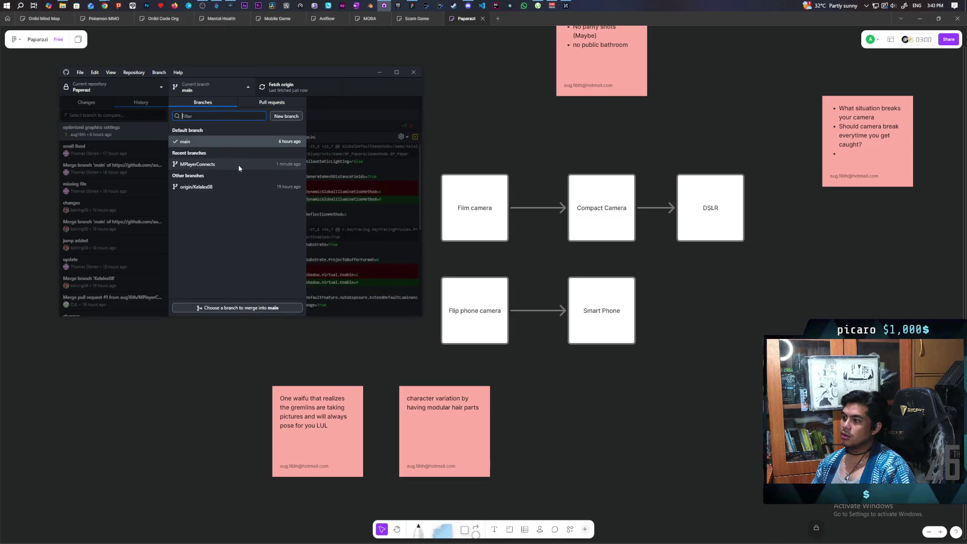
Check out MPlayerConnects, fetch origin, inspect the BP_AF_GameInstance commit, and show the repository in Explorer
{"action": "left_click", "coordinate": [239, 166]}
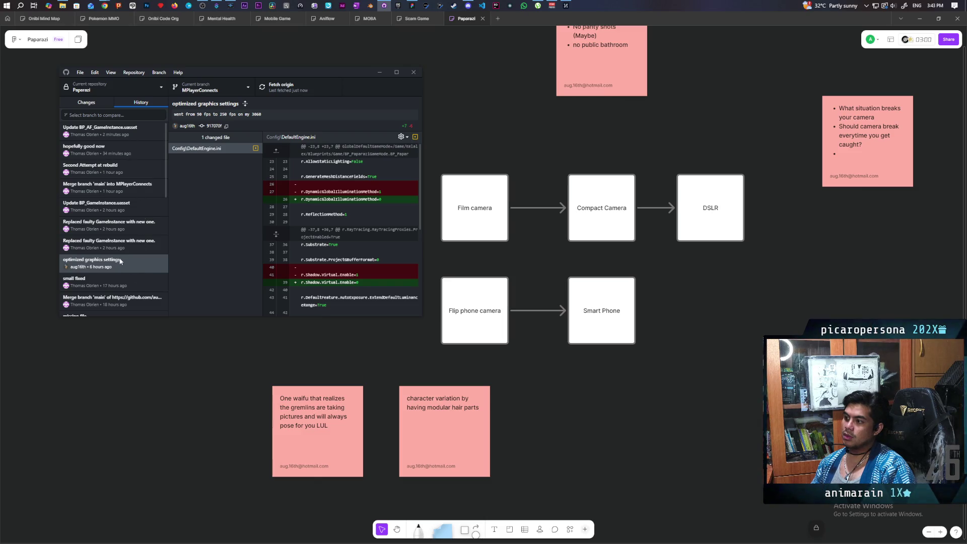
{"action": "left_click", "coordinate": [285, 86]}
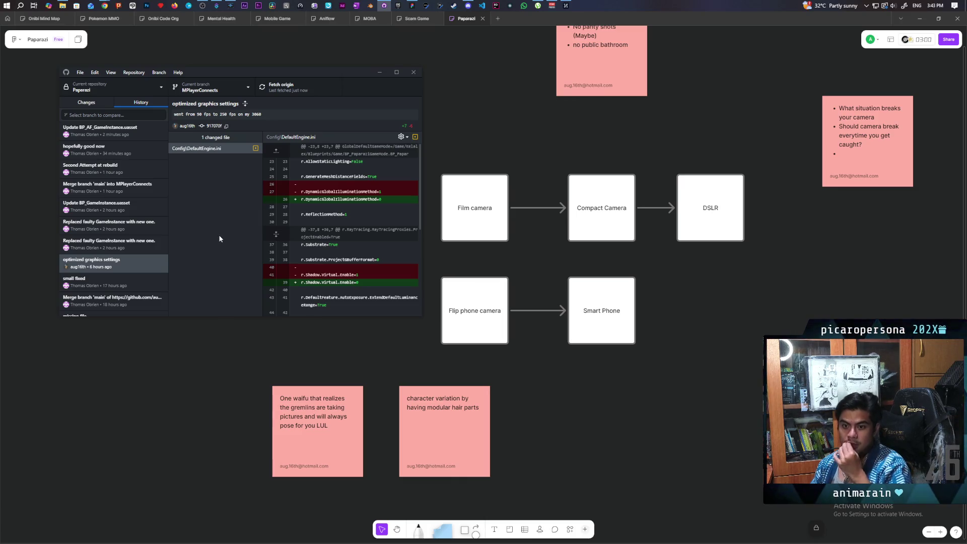
{"action": "left_click", "coordinate": [131, 132]}
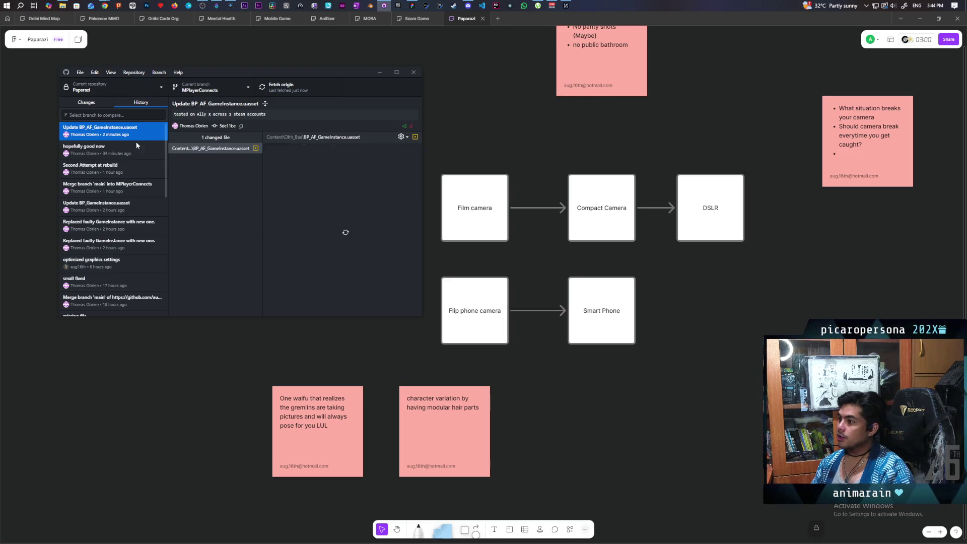
{"action": "left_click", "coordinate": [88, 102]}
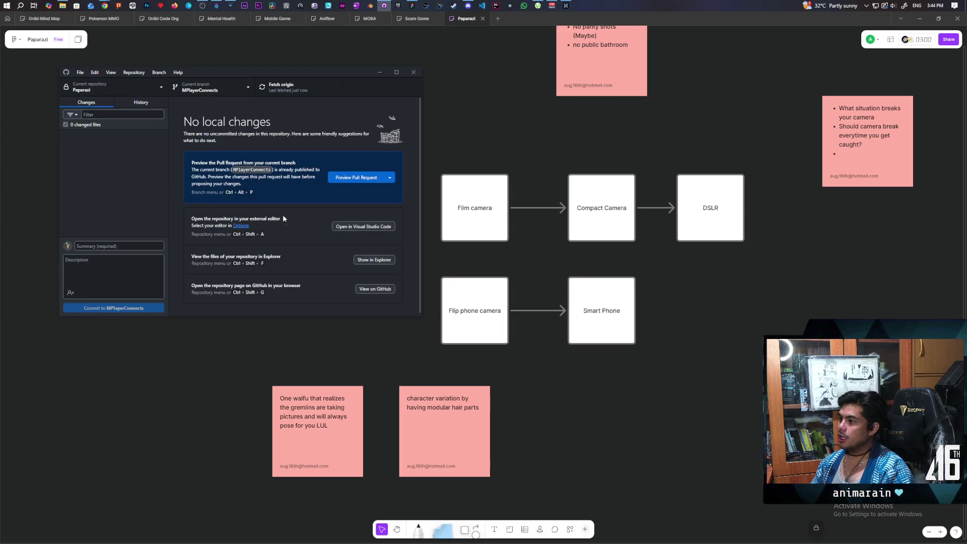
{"action": "left_click", "coordinate": [373, 259]}
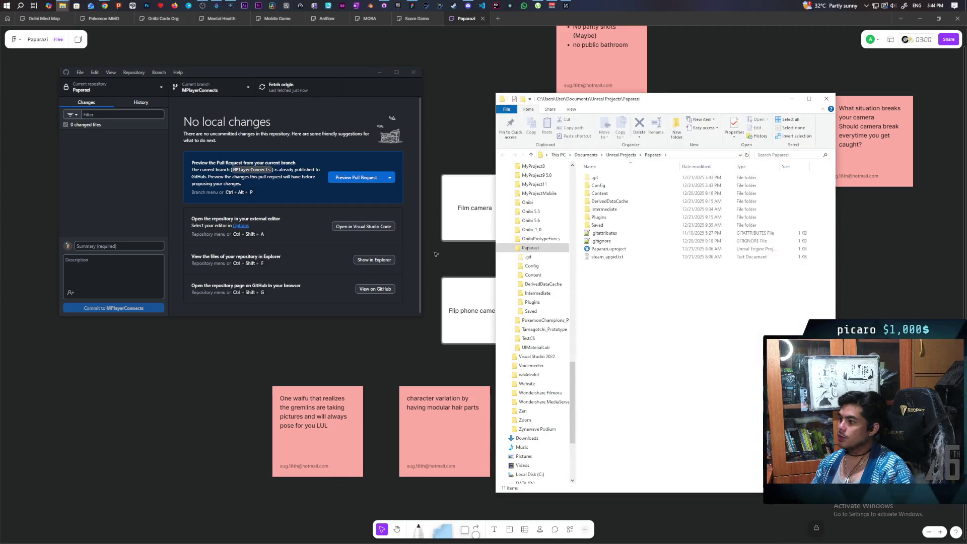
Launch Paparazi.uproject from the repository folder in Unreal Engine
{"action": "double_click", "coordinate": [613, 249]}
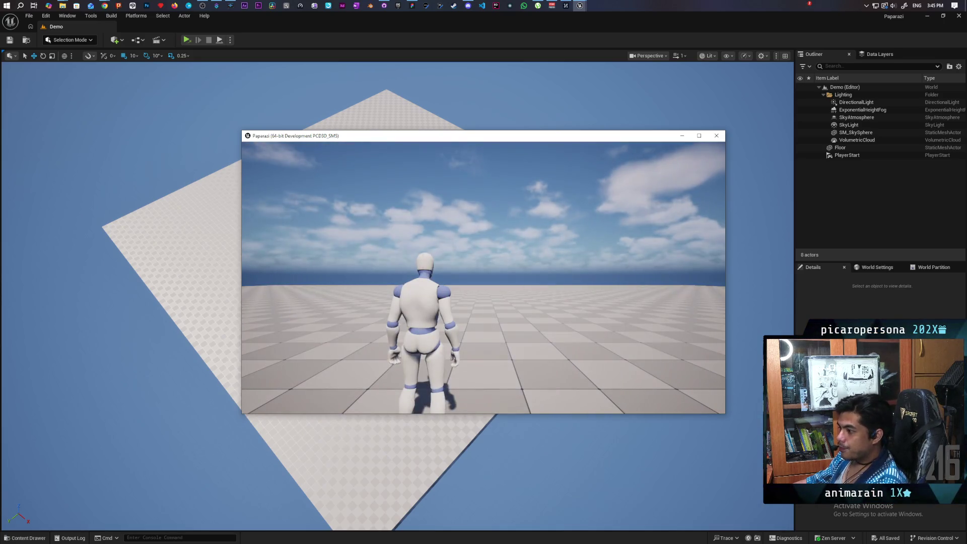
Run stat fps from the in-game console, playtest, then close the game window
{"action": "key", "text": "grave"}
{"action": "key", "text": "Up"}
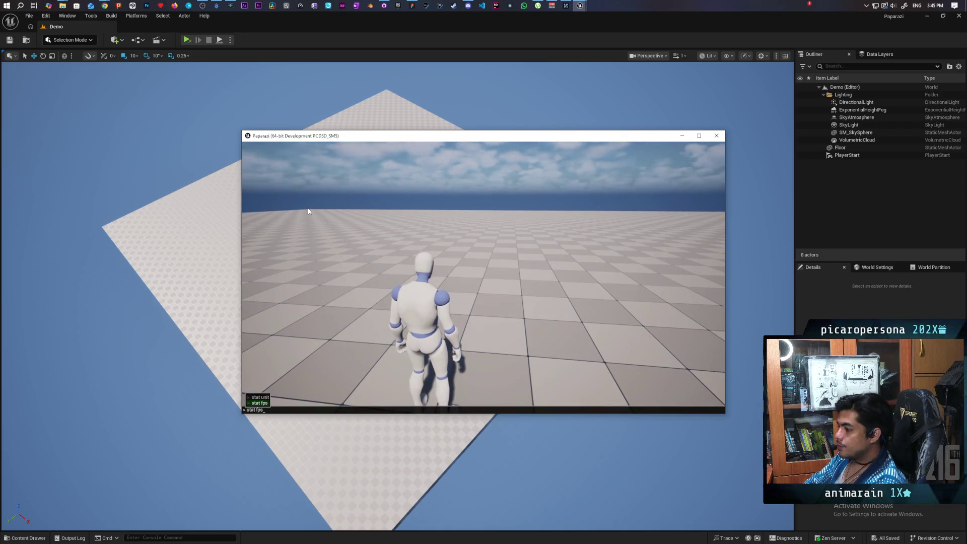
{"action": "key", "text": "Return"}
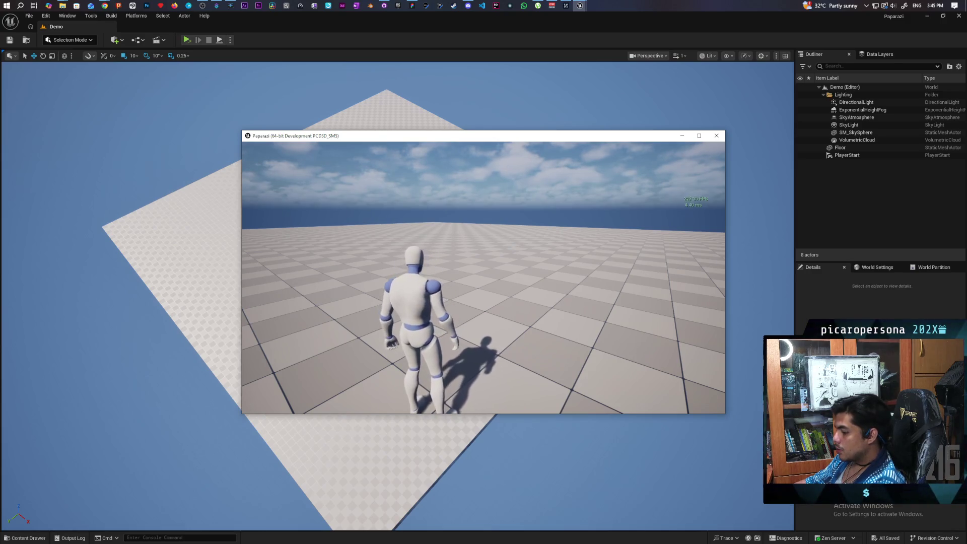
{"action": "key", "text": "Escape"}
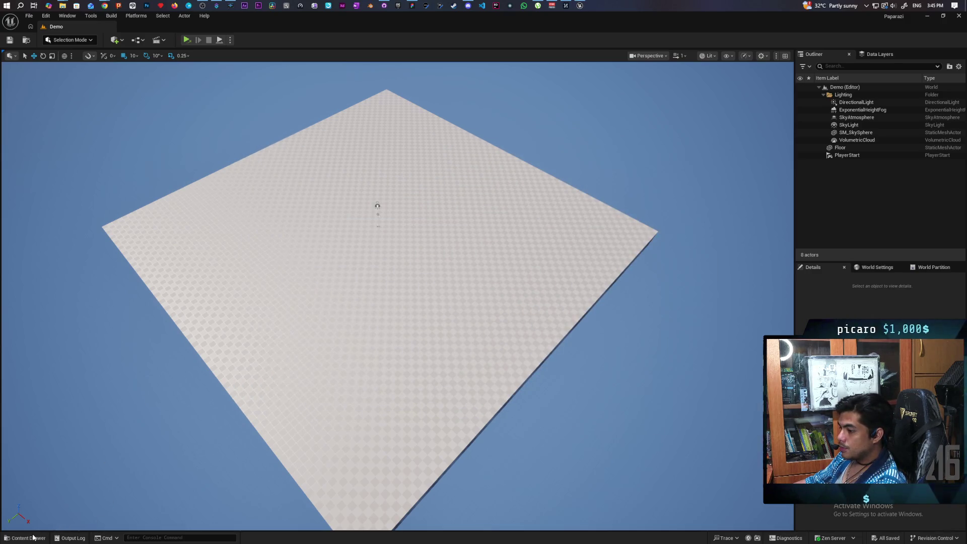
Open Startup_Map from the Ohh_Bee content folder and play it as a standalone game
{"action": "left_click", "coordinate": [24, 537]}
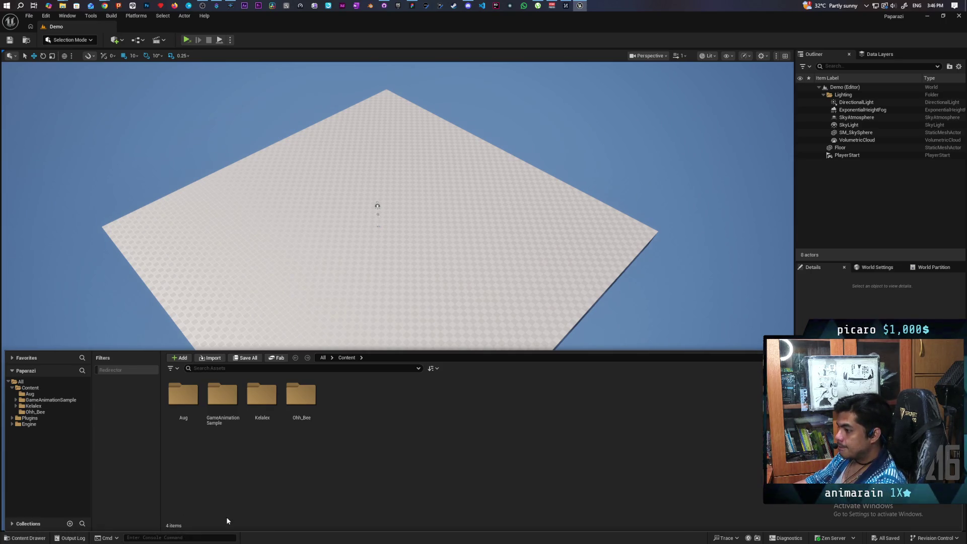
{"action": "double_click", "coordinate": [302, 399]}
{"action": "left_click", "coordinate": [343, 418]}
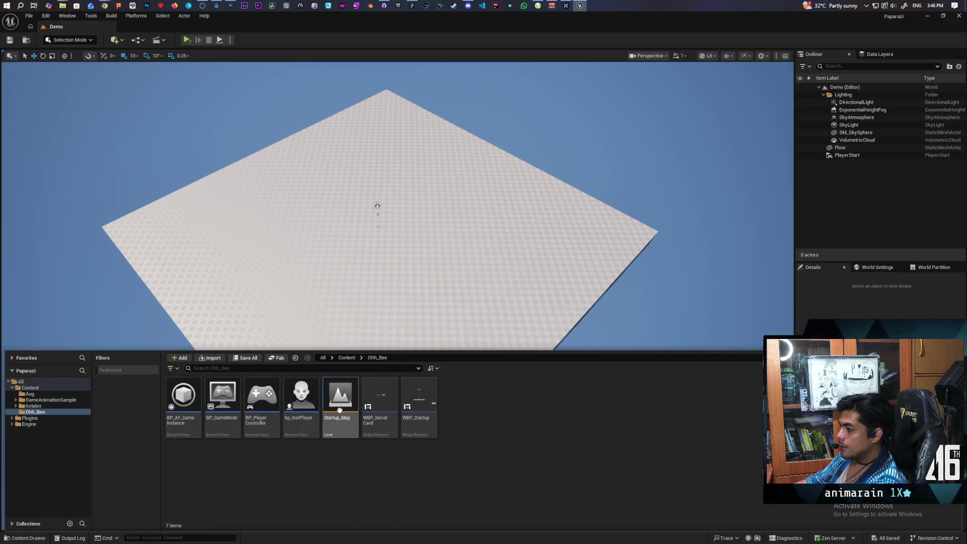
{"action": "double_click", "coordinate": [343, 418]}
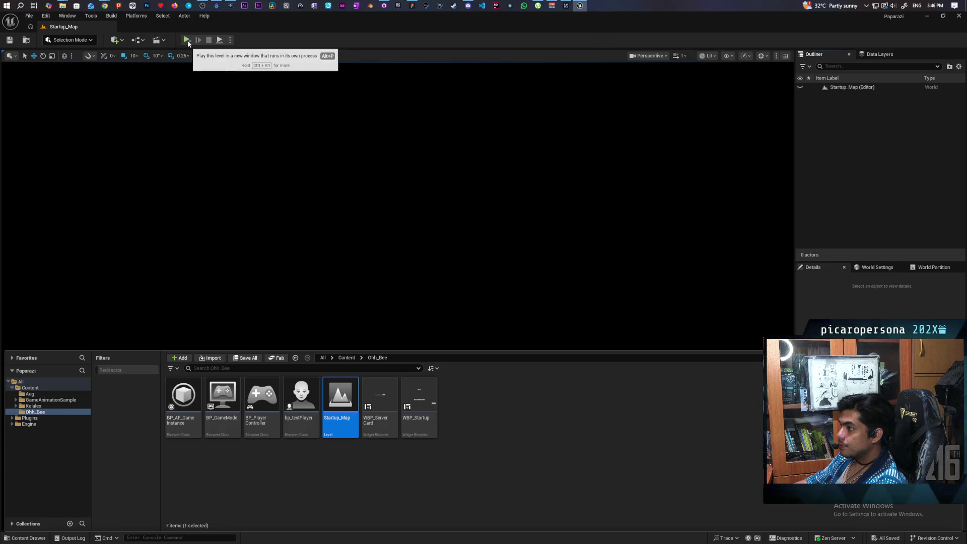
{"action": "left_click", "coordinate": [187, 41]}
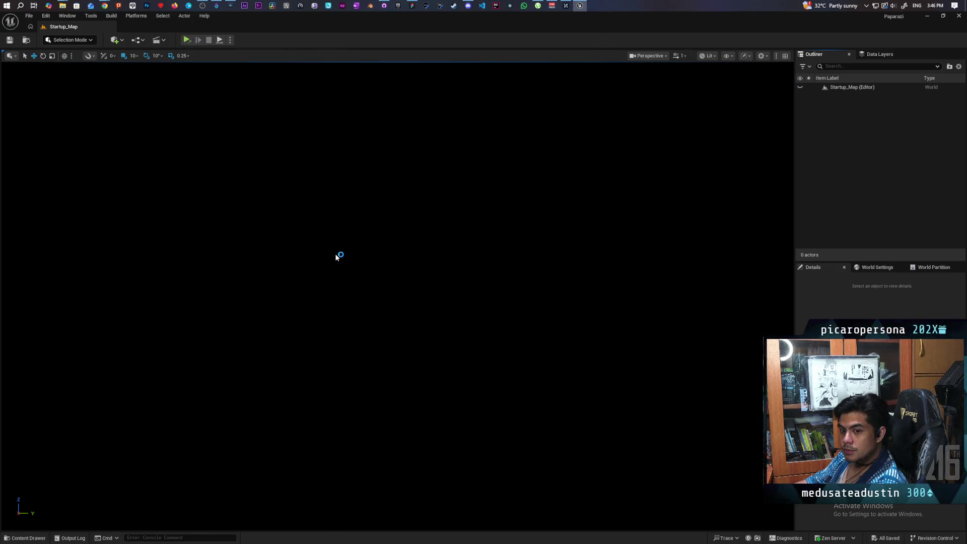